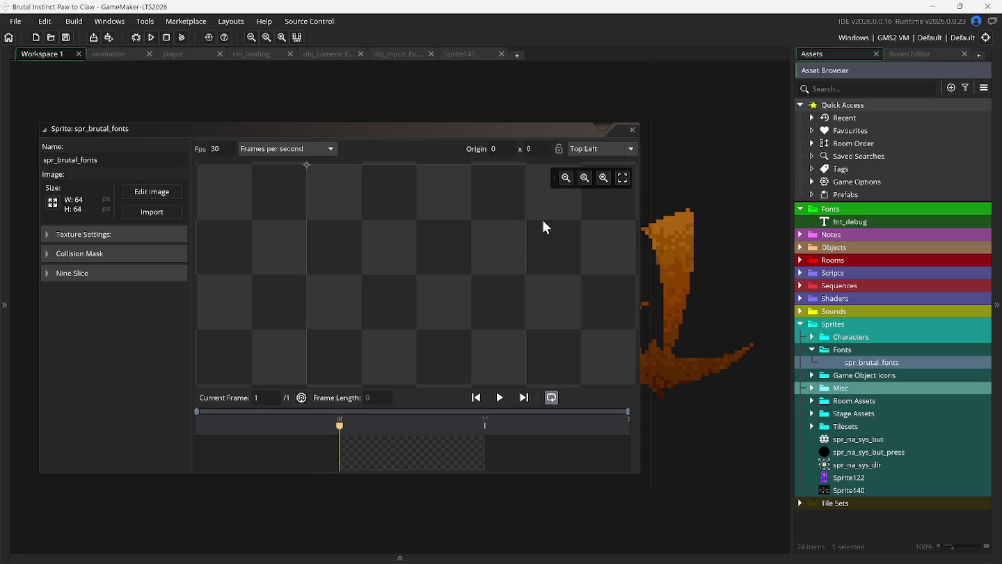
# - Open spr_brutal_fonts for image editing, then show frame 1 of the Sprite140 letter sheet
pyautogui.click(146, 190)
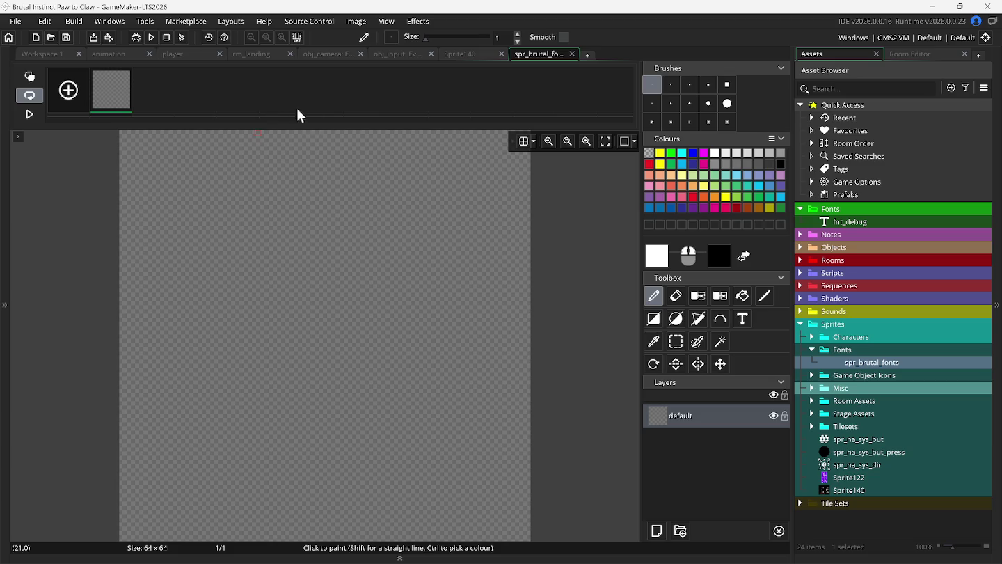
pyautogui.click(466, 53)
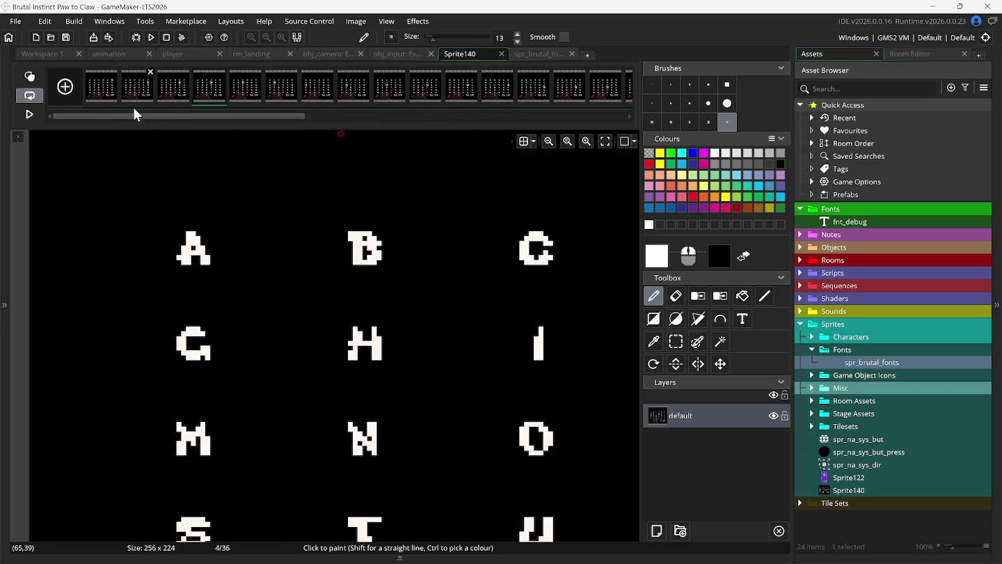
pyautogui.click(100, 97)
pyautogui.click(852, 490)
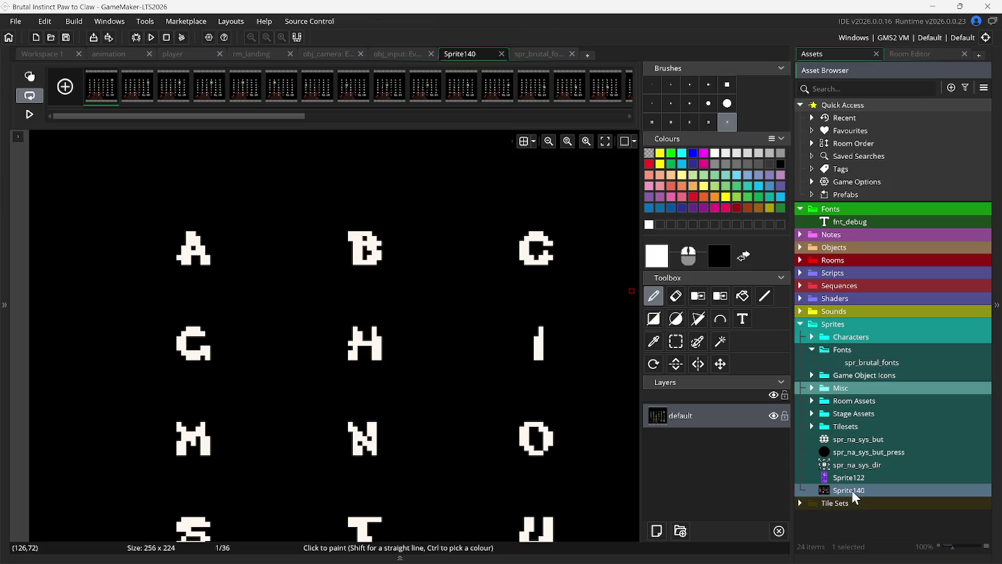
# - Delete the Sprite140 sprite from the Asset Browser and confirm the deletion
pyautogui.doubleClick(852, 490)
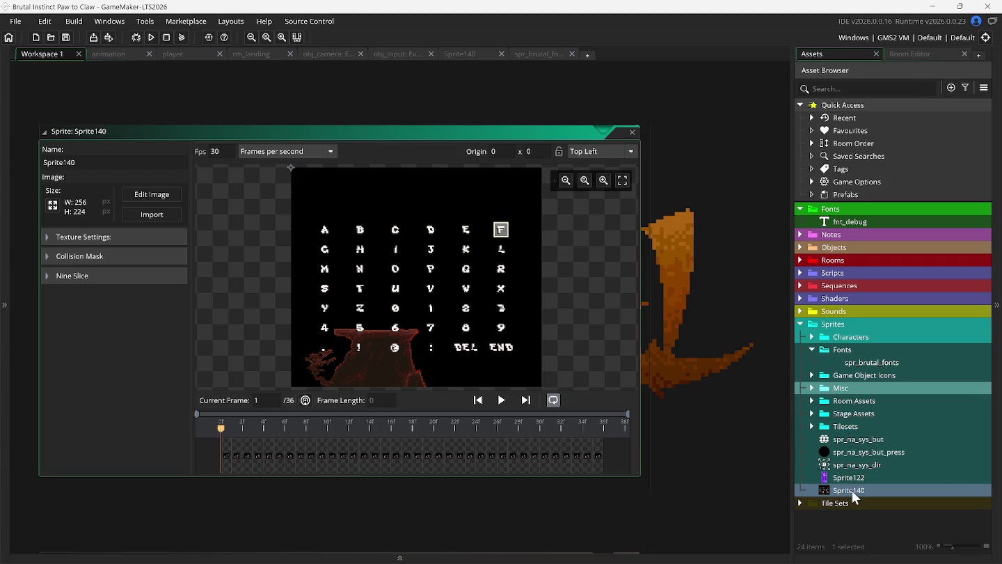
pyautogui.rightClick(826, 487)
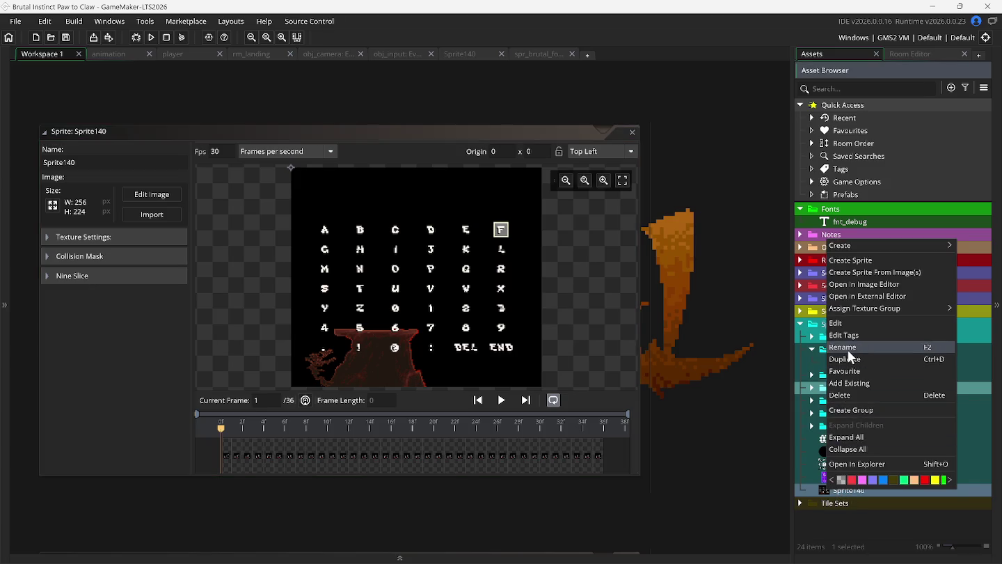
pyautogui.click(854, 395)
pyautogui.click(540, 313)
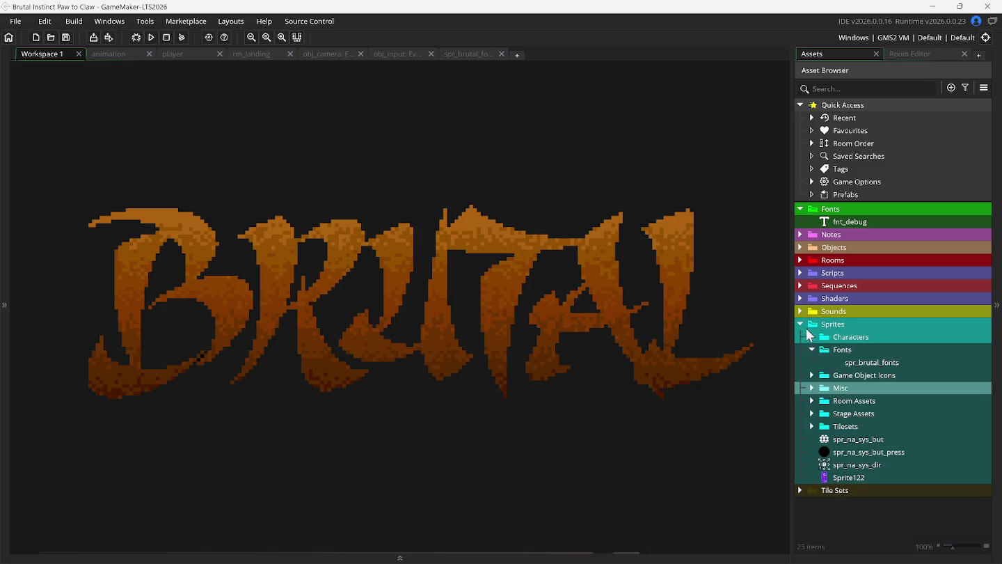
# - Open and close the spr_brutal_fonts sprite window, then collapse the Fonts folder
pyautogui.click(844, 365)
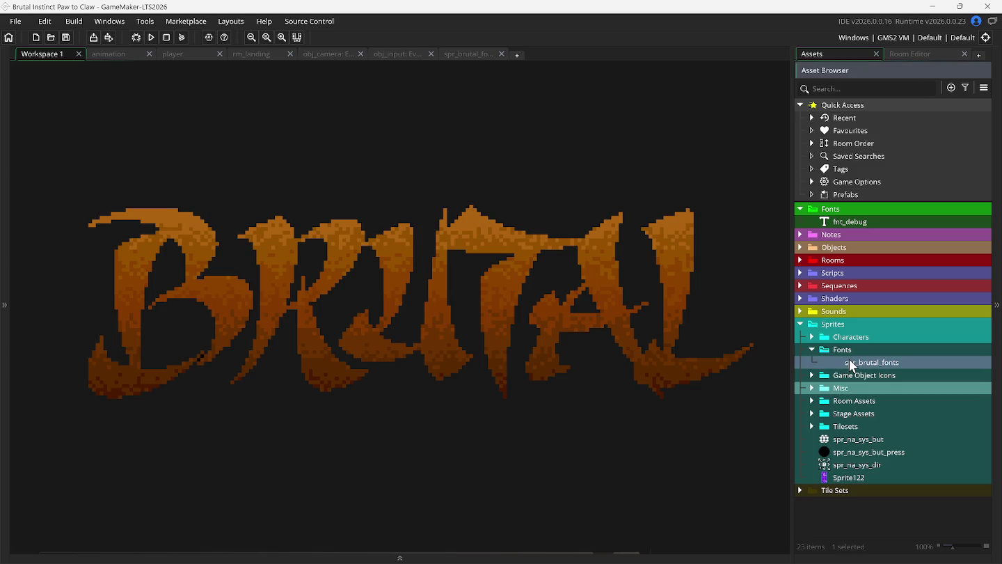
pyautogui.doubleClick(852, 364)
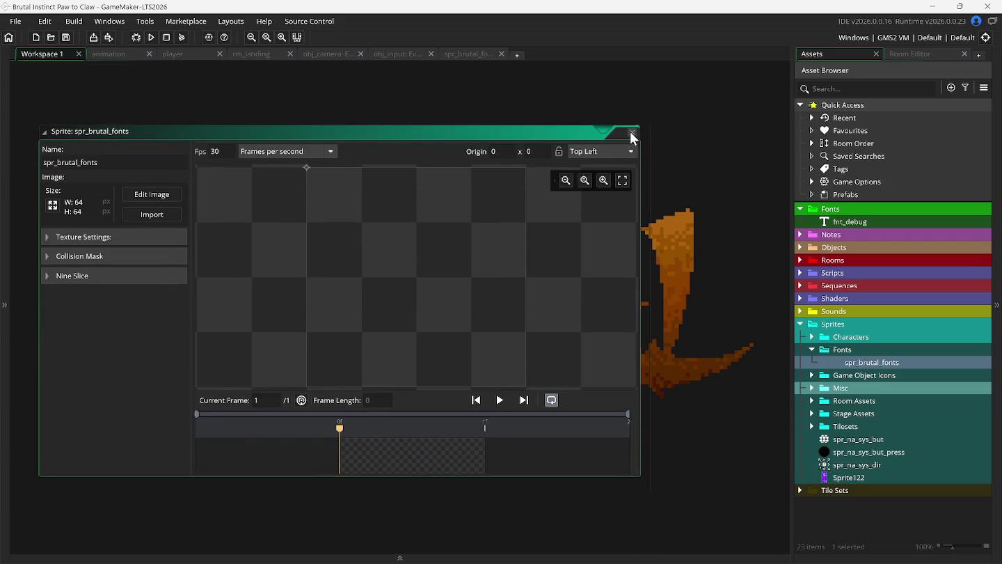
pyautogui.click(631, 134)
pyautogui.click(813, 350)
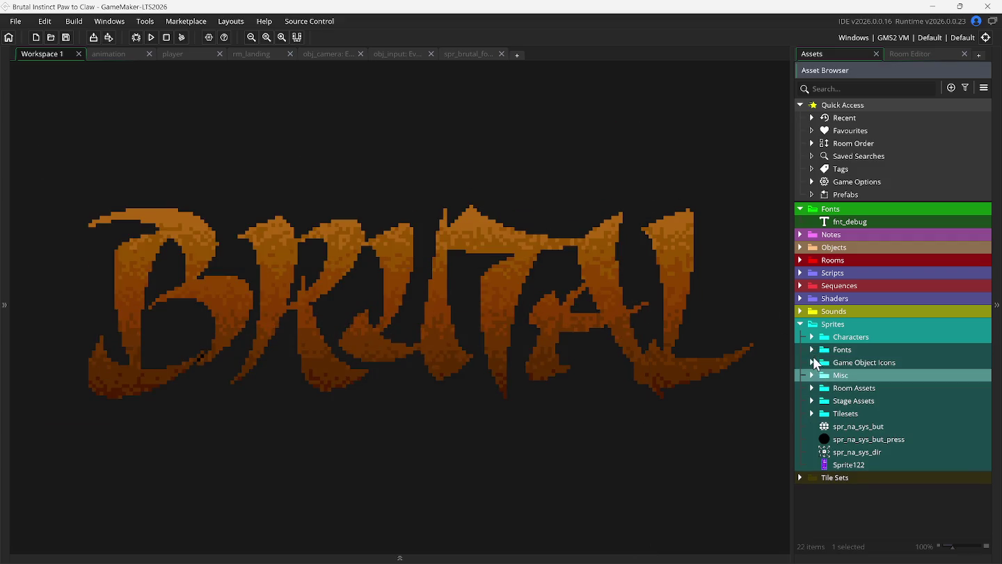
# - Start Create Sprite From Image(s) and select Backgrounds screenshots 043 through 052
pyautogui.rightClick(850, 451)
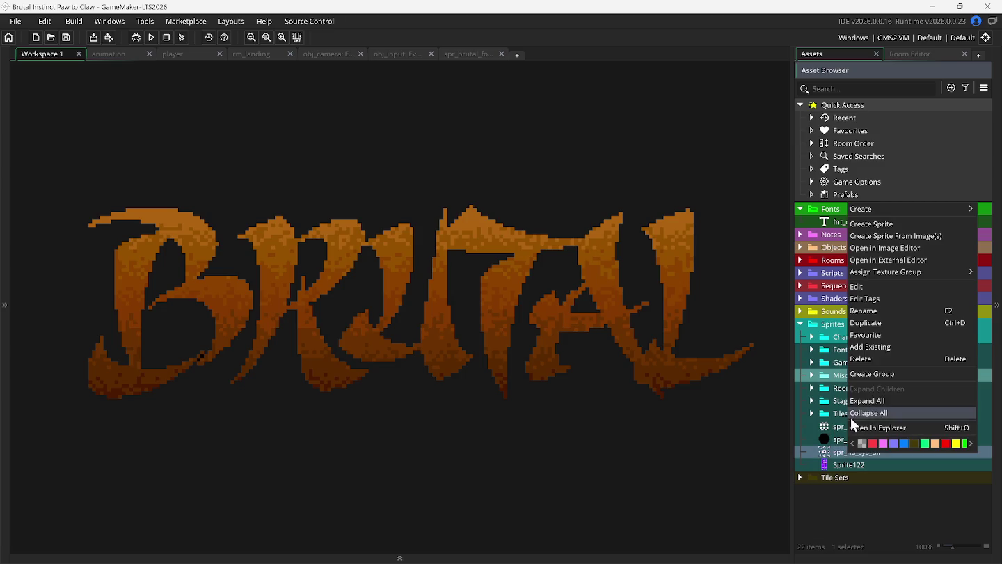
pyautogui.click(870, 237)
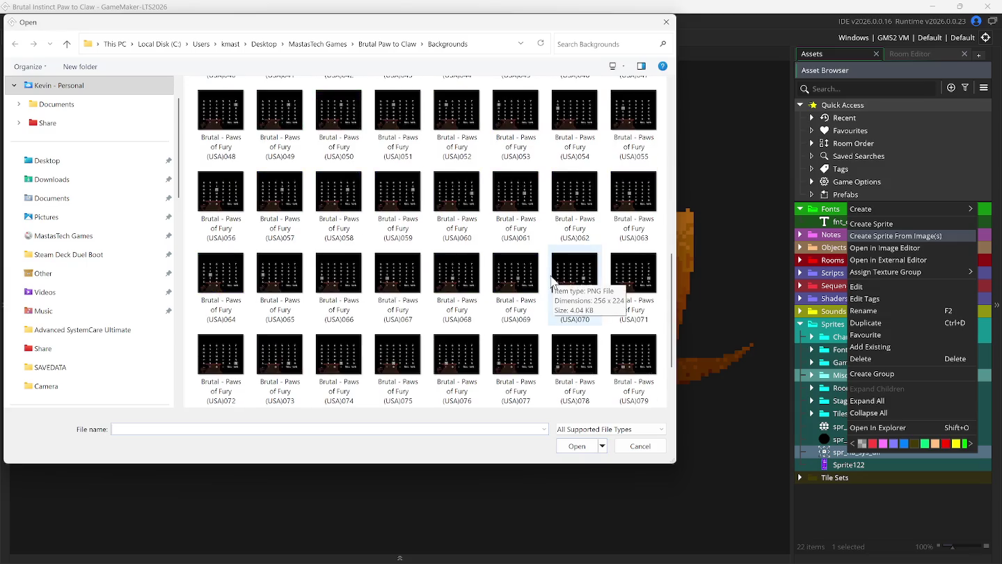
pyautogui.scroll(-3, 550, 291)
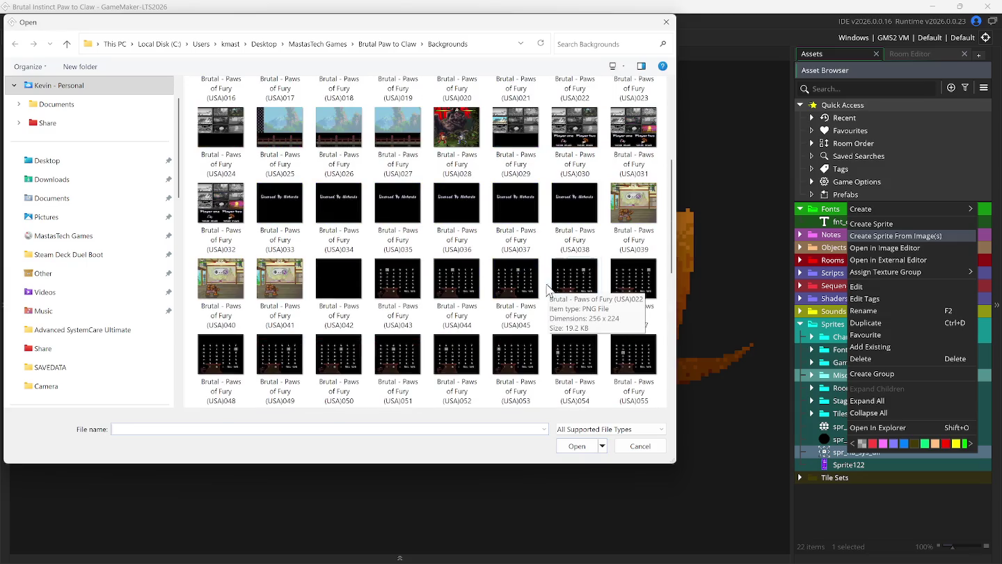
pyautogui.click(402, 298)
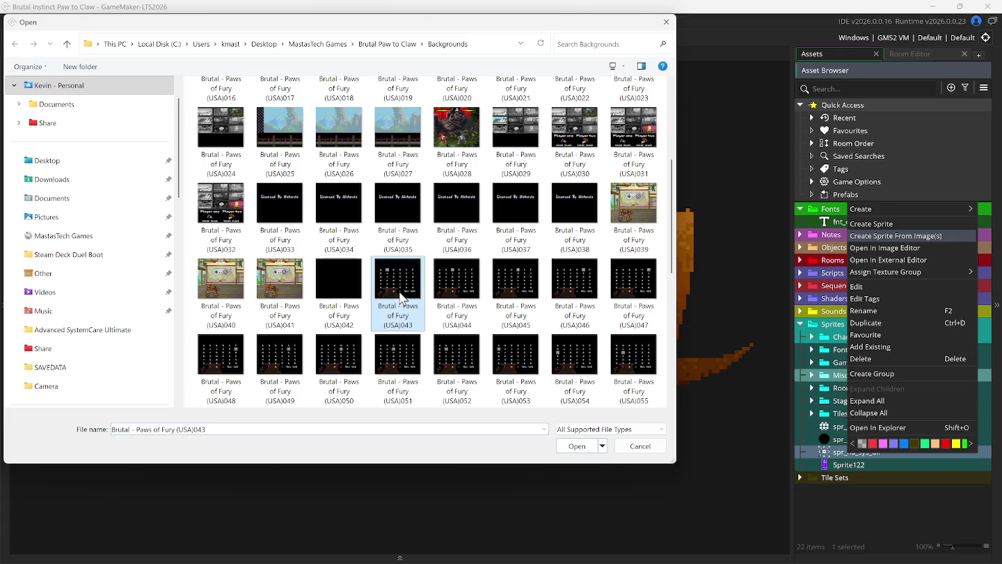
pyautogui.keyDown('ctrl'); pyautogui.click(449, 292); pyautogui.keyUp('ctrl')
pyautogui.keyDown('ctrl'); pyautogui.click(531, 291); pyautogui.keyUp('ctrl')
pyautogui.keyDown('ctrl'); pyautogui.click(571, 291); pyautogui.keyUp('ctrl')
pyautogui.keyDown('ctrl'); pyautogui.click(630, 289); pyautogui.keyUp('ctrl')
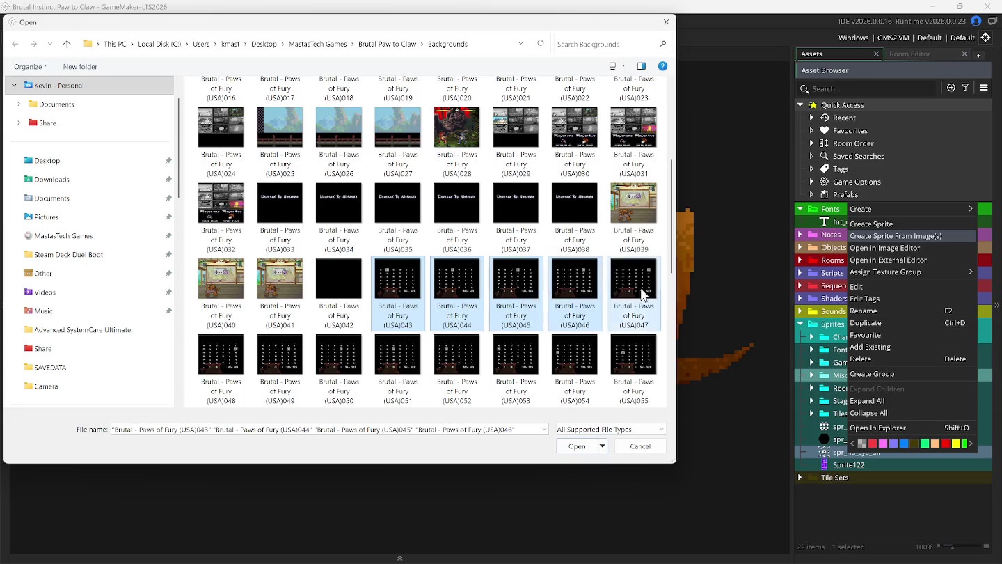
pyautogui.keyDown('ctrl'); pyautogui.click(239, 353); pyautogui.keyUp('ctrl')
pyautogui.keyDown('ctrl'); pyautogui.click(273, 364); pyautogui.keyUp('ctrl')
pyautogui.keyDown('ctrl'); pyautogui.click(321, 359); pyautogui.keyUp('ctrl')
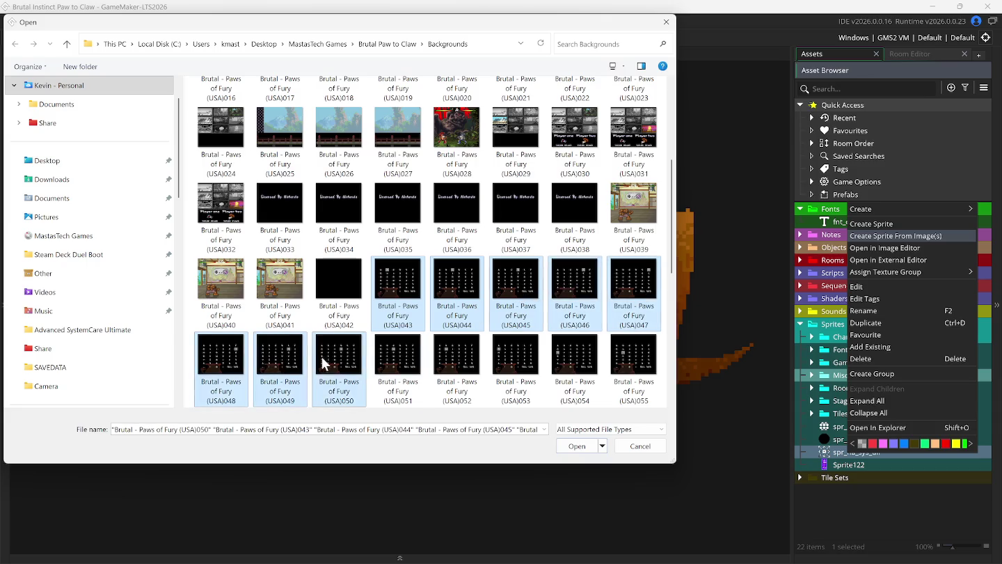
pyautogui.keyDown('ctrl'); pyautogui.click(389, 360); pyautogui.keyUp('ctrl')
# - Duplicate the selected screenshots within the folder as '- Copy' files
pyautogui.moveTo(453, 359); pyautogui.dragTo(552, 375)
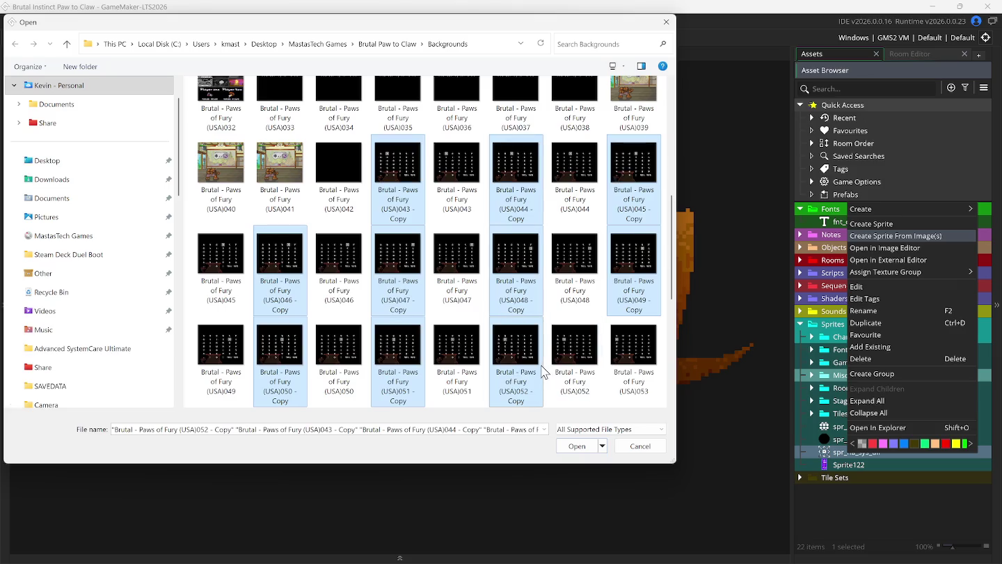
pyautogui.scroll(5, 473, 400)
pyautogui.scroll(-6, 451, 326)
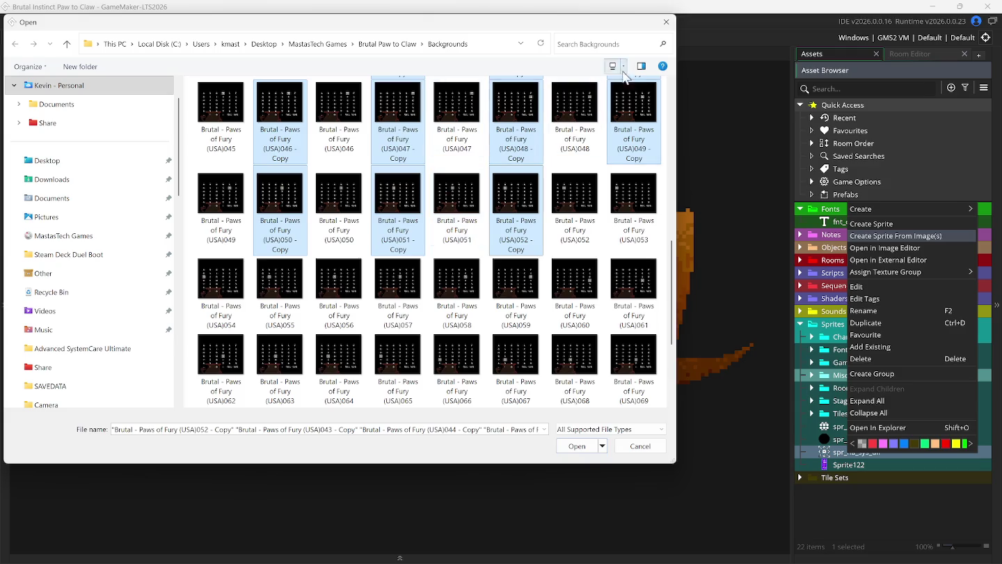
# - Switch the Open dialog's file list to a details view with type, dimensions and size
pyautogui.click(641, 67)
pyautogui.click(641, 67)
pyautogui.click(613, 67)
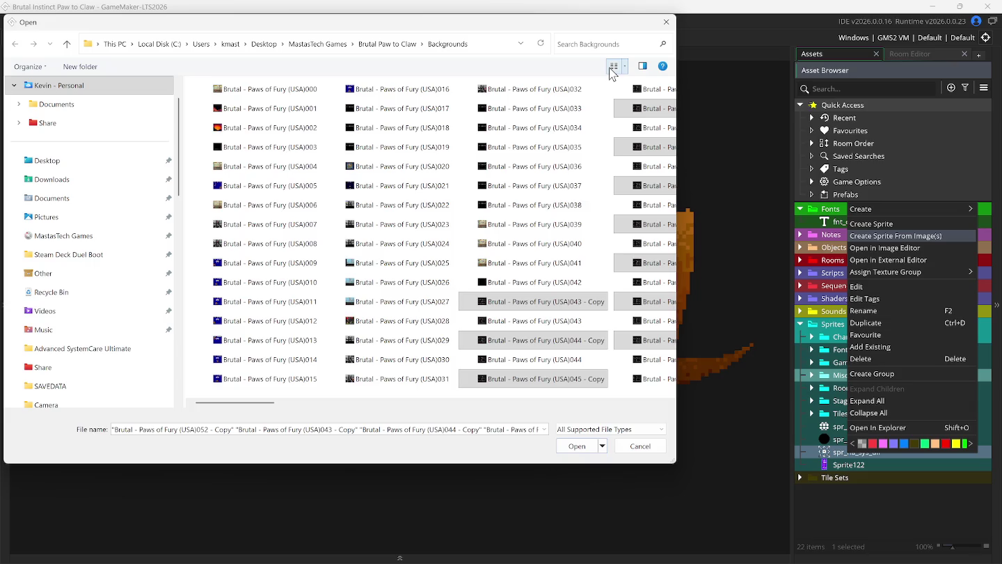
pyautogui.click(611, 70)
pyautogui.click(610, 71)
pyautogui.click(610, 70)
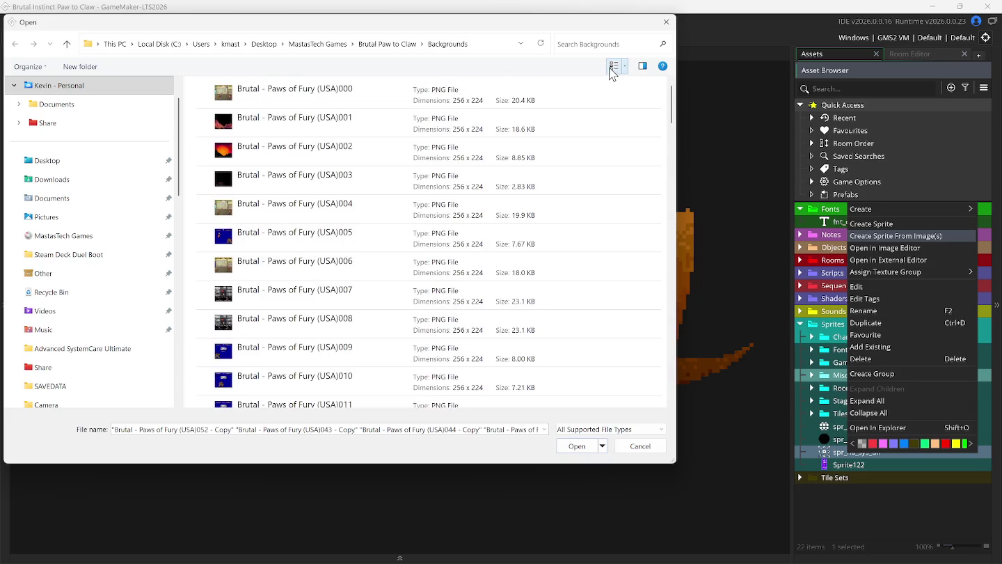
pyautogui.click(610, 71)
pyautogui.click(611, 71)
pyautogui.click(610, 70)
pyautogui.click(610, 71)
pyautogui.click(610, 70)
# - Select the 043 copy file and add screenshot 084 to the selection
pyautogui.scroll(-5, 431, 214)
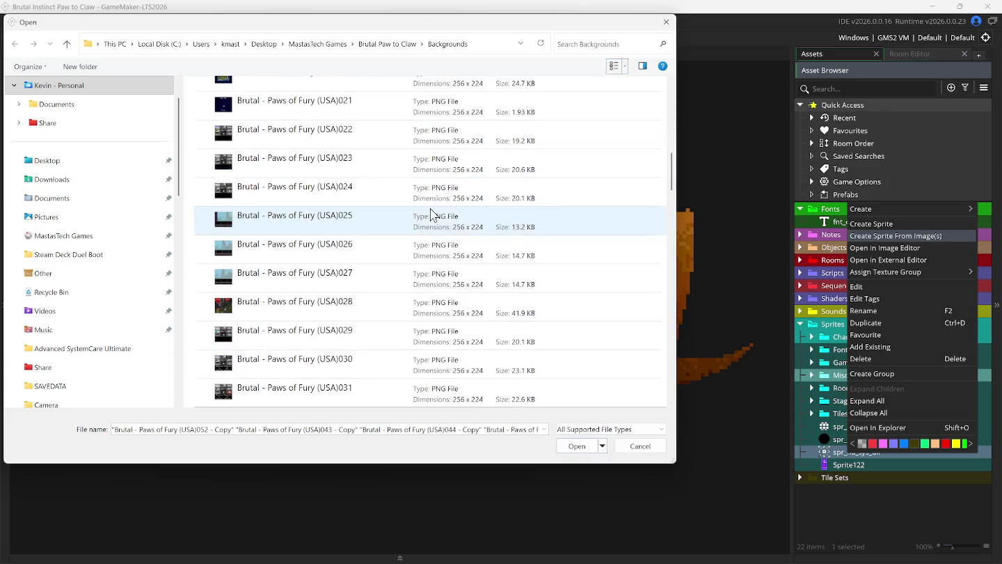
pyautogui.scroll(-5, 431, 214)
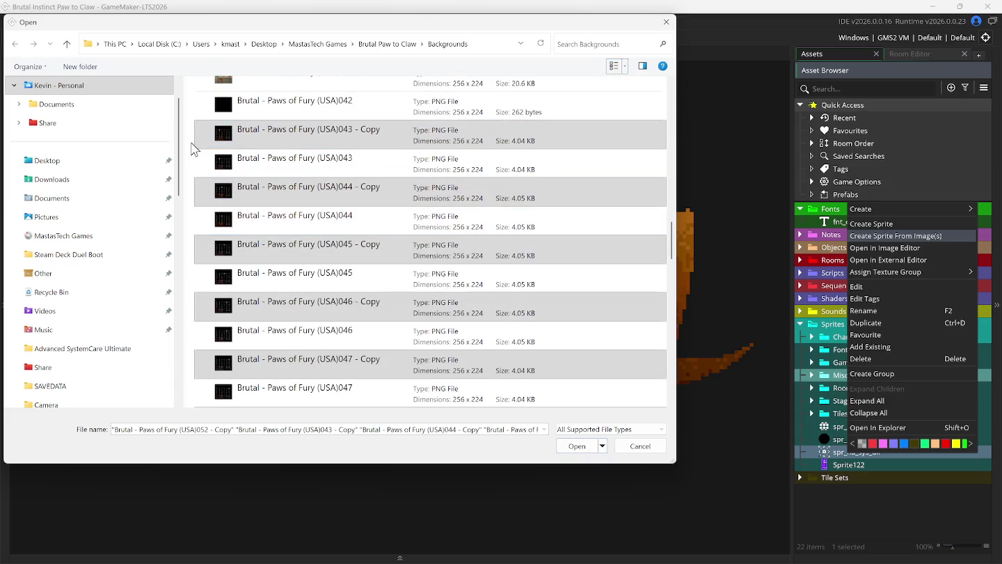
pyautogui.click(257, 136)
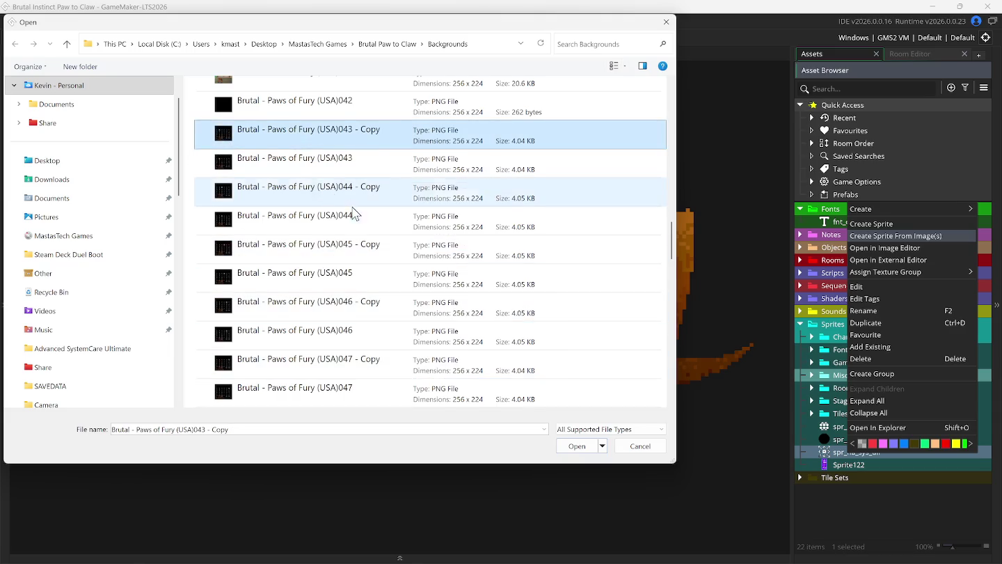
pyautogui.scroll(-8, 358, 223)
pyautogui.scroll(-5, 367, 237)
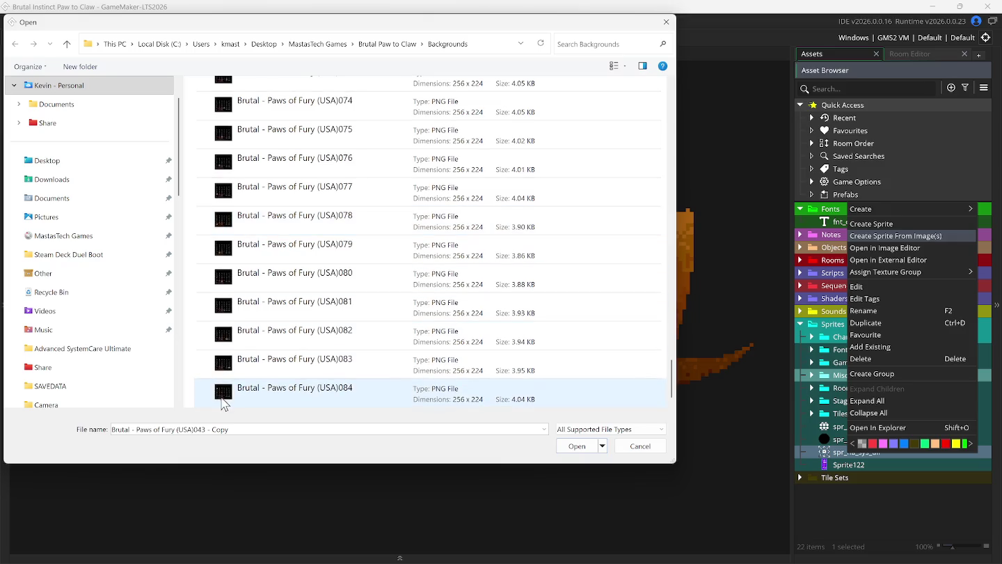
pyautogui.keyDown('ctrl'); pyautogui.click(223, 403); pyautogui.keyUp('ctrl')
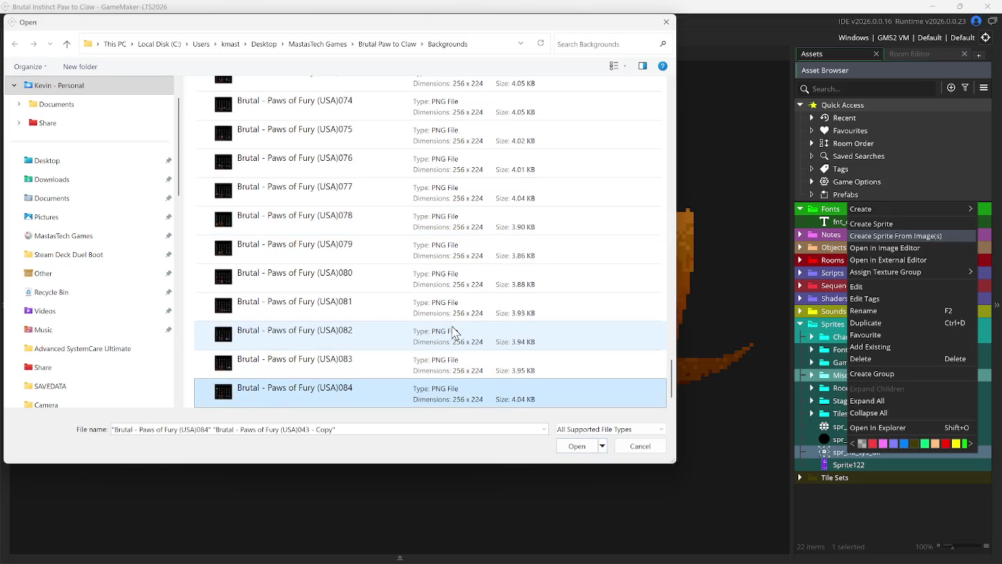
pyautogui.moveTo(673, 380)
pyautogui.mouseDown()
pyautogui.moveTo(655, 289)
pyautogui.moveTo(625, 254)
pyautogui.mouseUp()
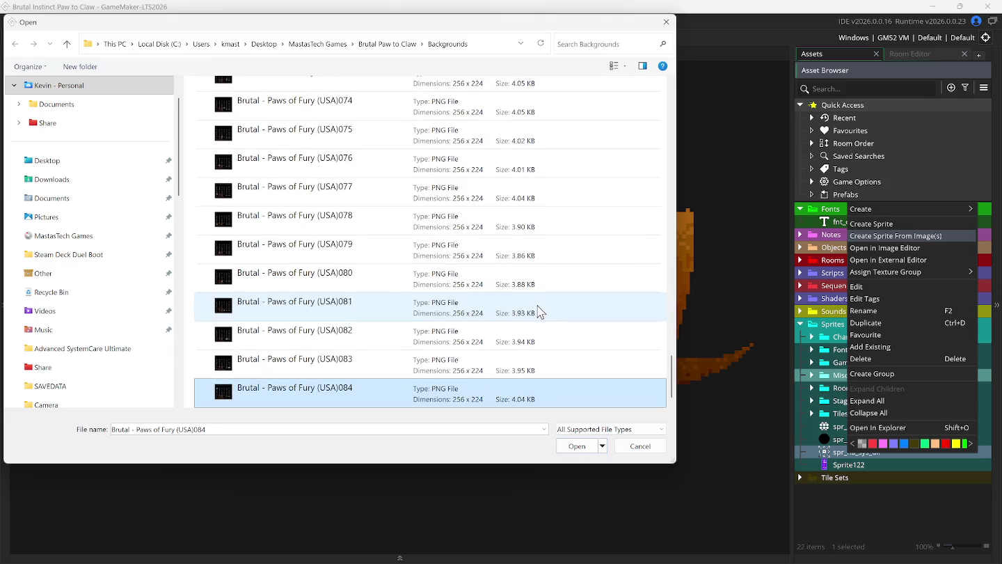
pyautogui.scroll(15, 541, 311)
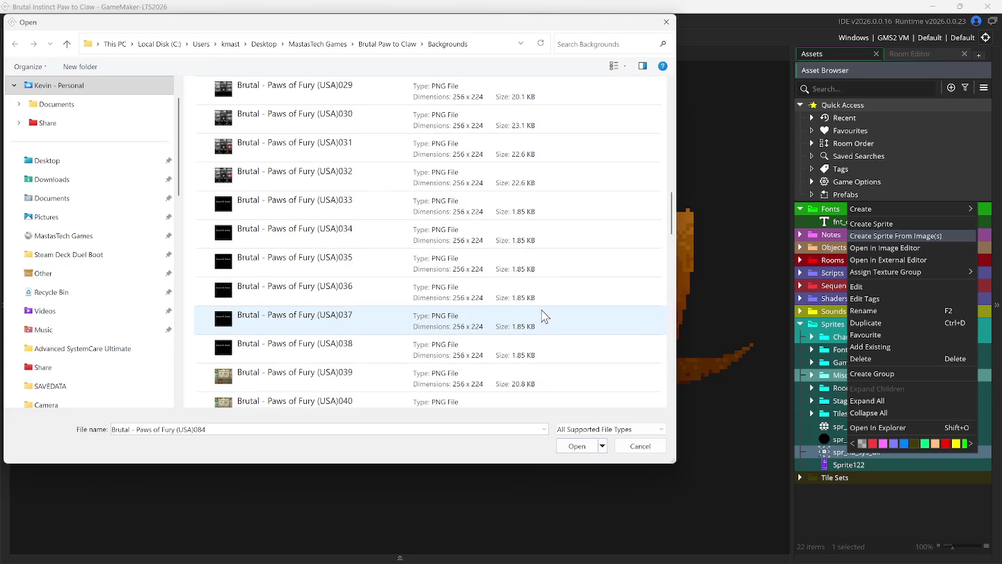
pyautogui.scroll(-3, 497, 338)
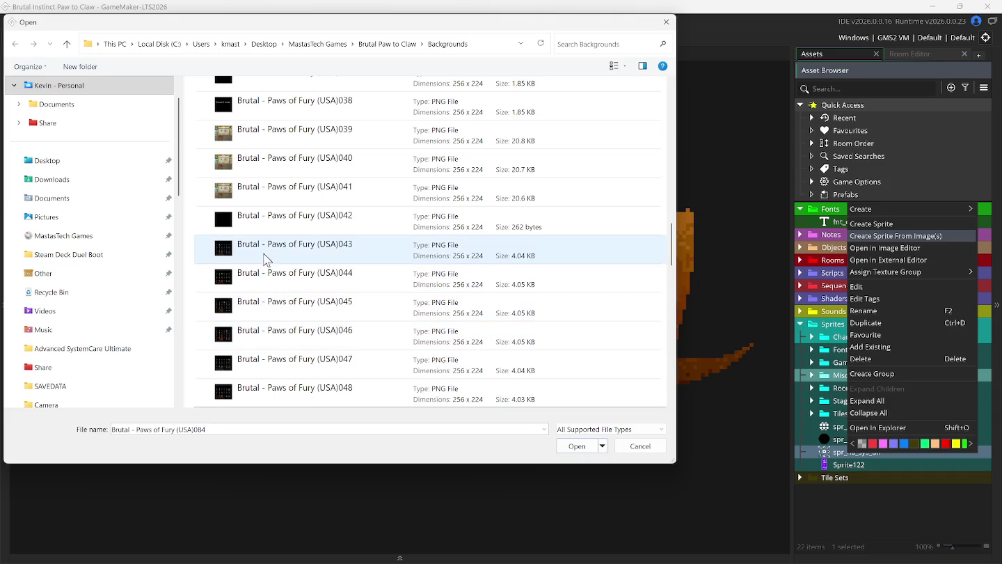
# - Select files 043 through 084 and import them as the 42-frame Sprite141
pyautogui.keyDown('ctrl'); pyautogui.click(258, 252); pyautogui.keyUp('ctrl')
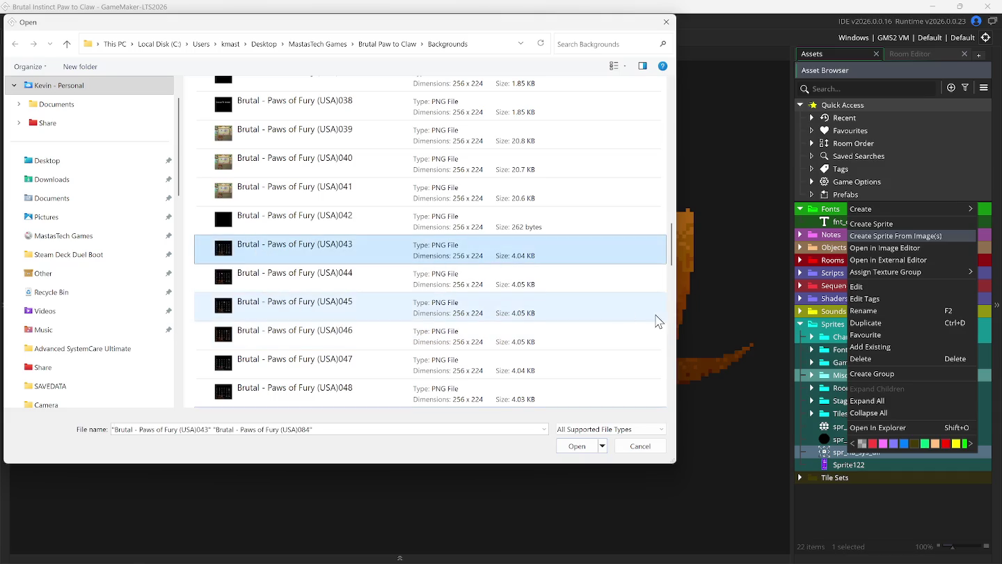
pyautogui.moveTo(673, 263); pyautogui.dragTo(675, 402)
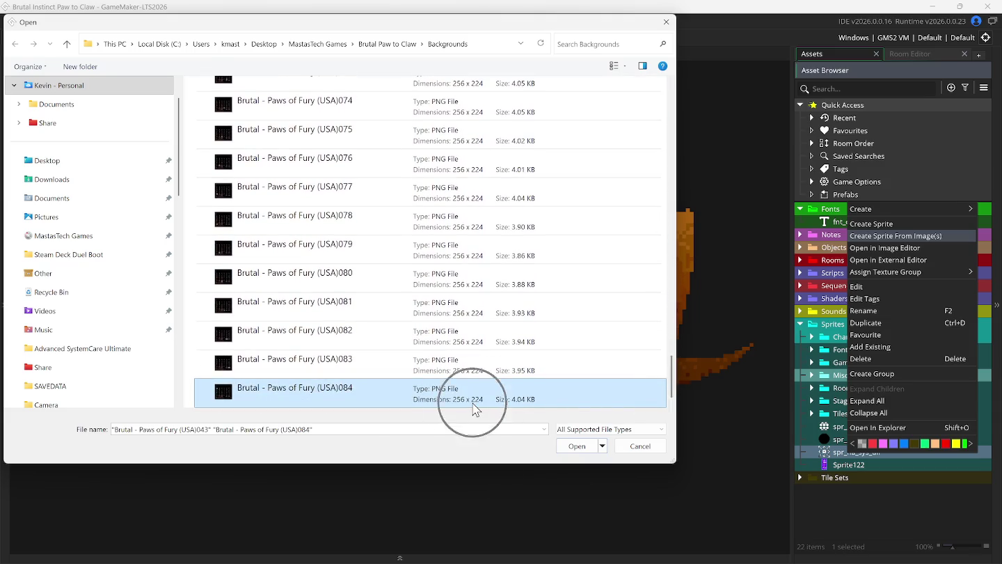
pyautogui.moveTo(675, 394); pyautogui.dragTo(680, 273)
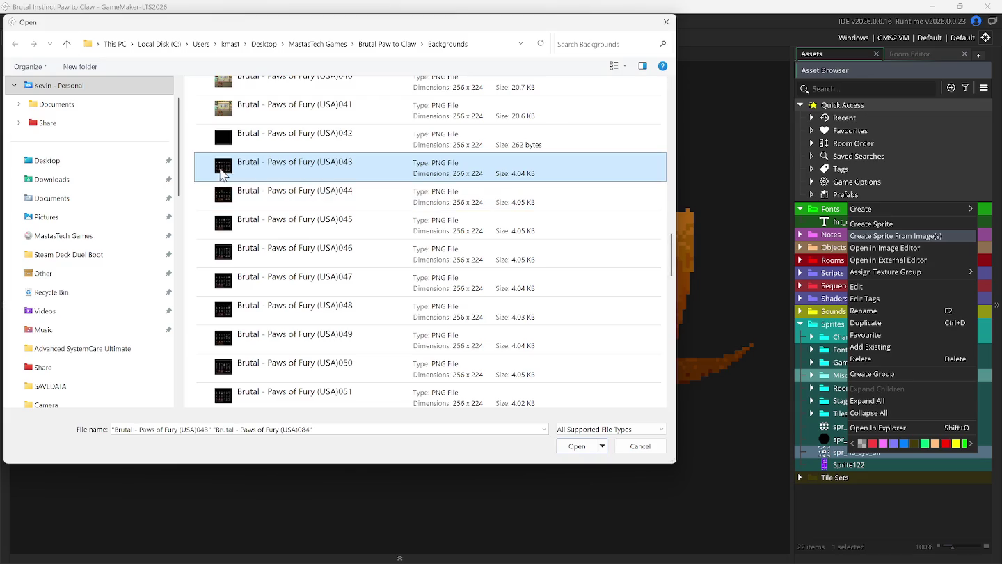
pyautogui.keyDown('ctrl'); pyautogui.click(199, 229); pyautogui.keyUp('ctrl')
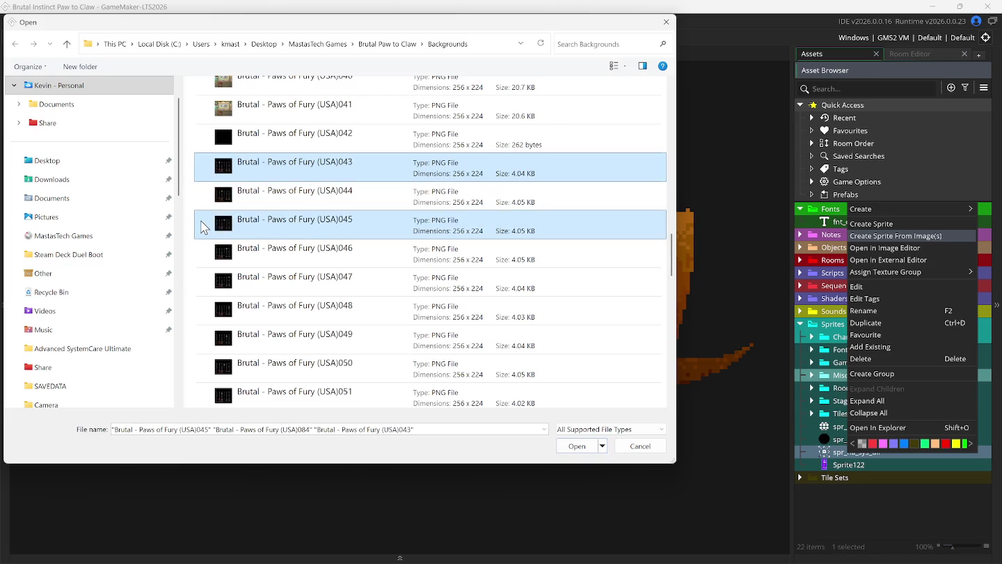
pyautogui.keyDown('shift'); pyautogui.click(200, 195); pyautogui.keyUp('shift')
pyautogui.keyDown('shift'); pyautogui.click(202, 173); pyautogui.keyUp('shift')
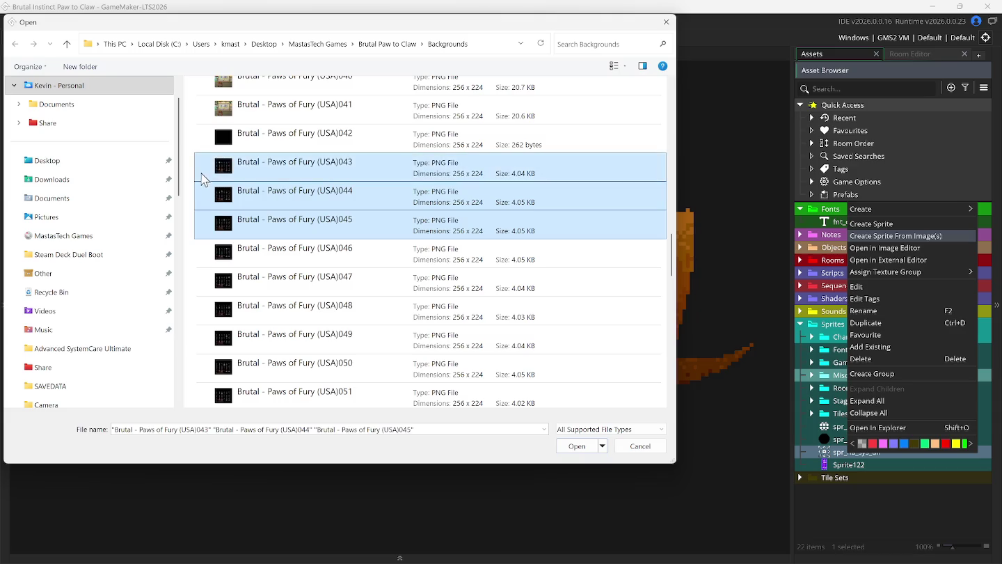
pyautogui.click(205, 170)
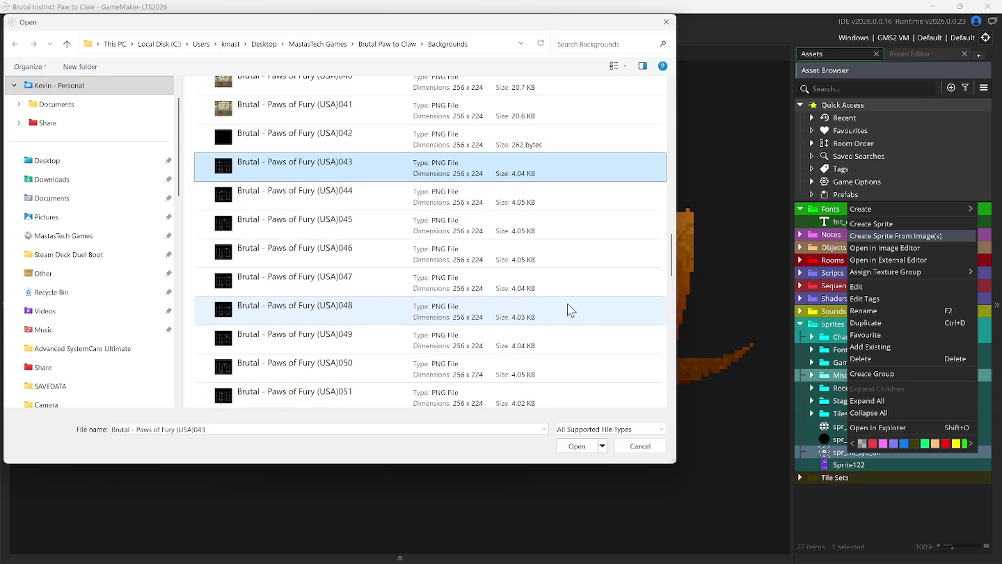
pyautogui.moveTo(670, 274)
pyautogui.mouseDown()
pyautogui.moveTo(602, 379)
pyautogui.moveTo(564, 409)
pyautogui.mouseUp()
pyautogui.keyDown('shift'); pyautogui.click(251, 402); pyautogui.keyUp('shift')
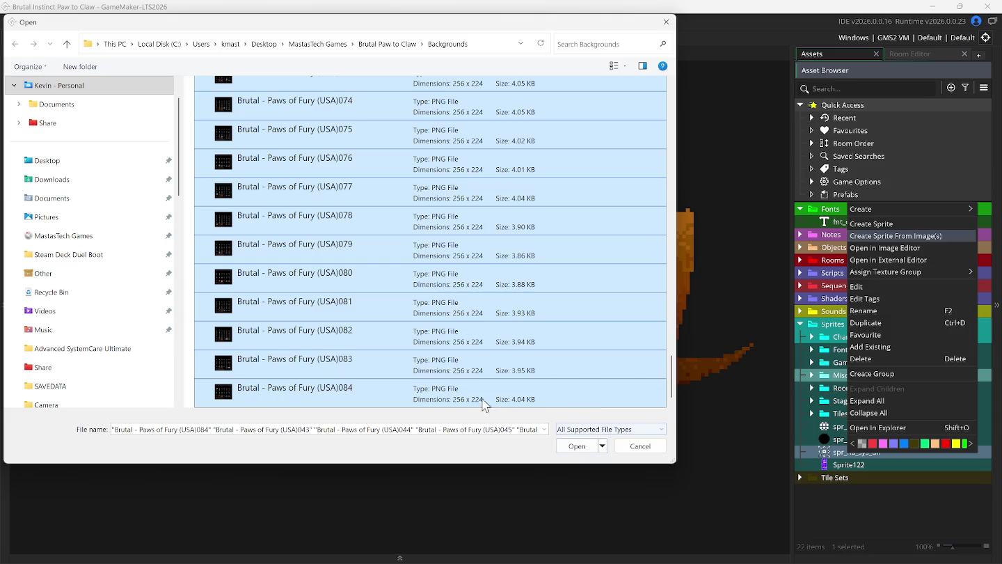
pyautogui.moveTo(672, 379); pyautogui.dragTo(684, 259)
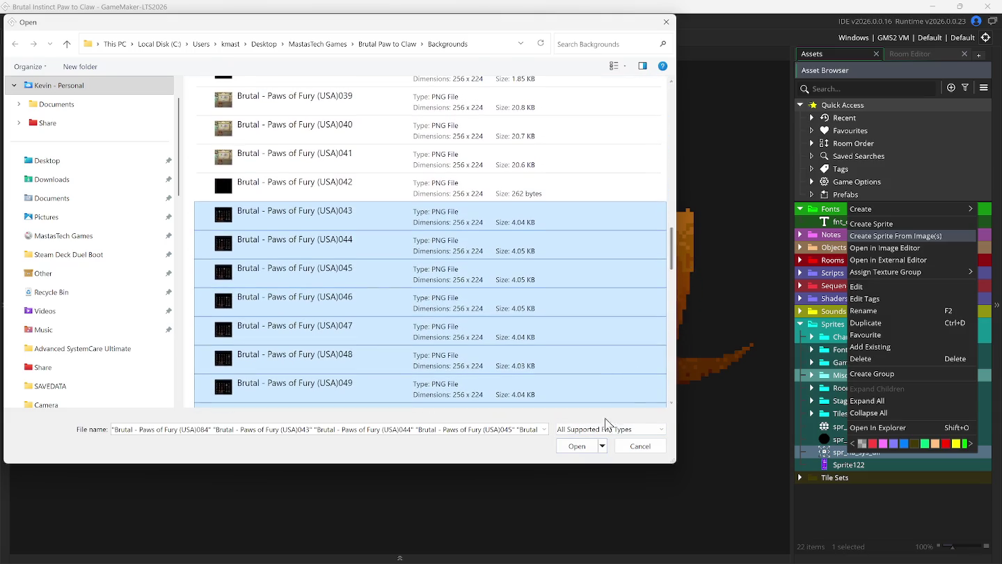
pyautogui.click(578, 446)
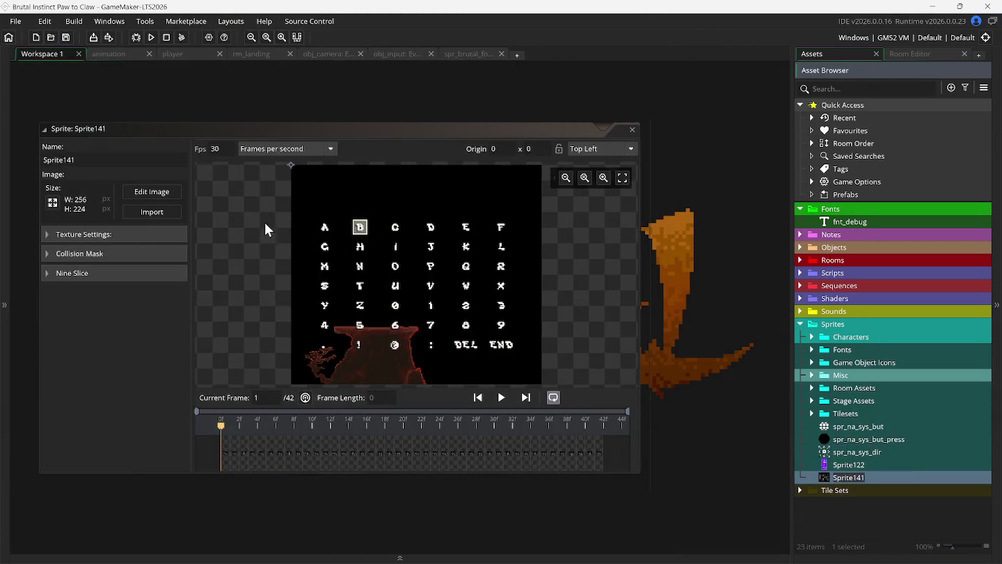
# - Open Sprite141's 42 frames in the image editor and drag through the frame strip
pyautogui.click(152, 192)
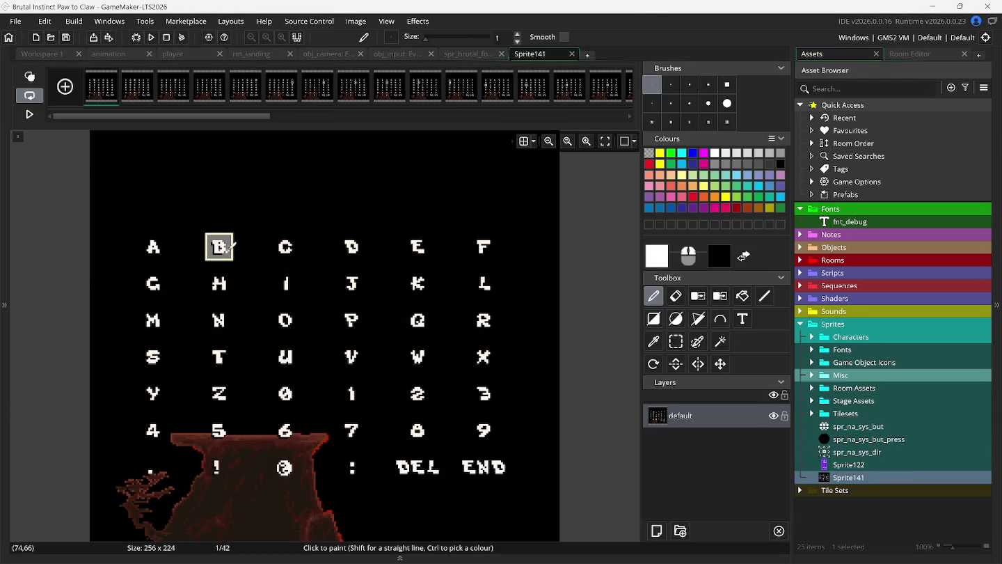
pyautogui.moveTo(263, 116)
pyautogui.mouseDown()
pyautogui.moveTo(609, 116)
pyautogui.moveTo(615, 90)
pyautogui.moveTo(52, 93)
pyautogui.moveTo(87, 97)
pyautogui.mouseUp()
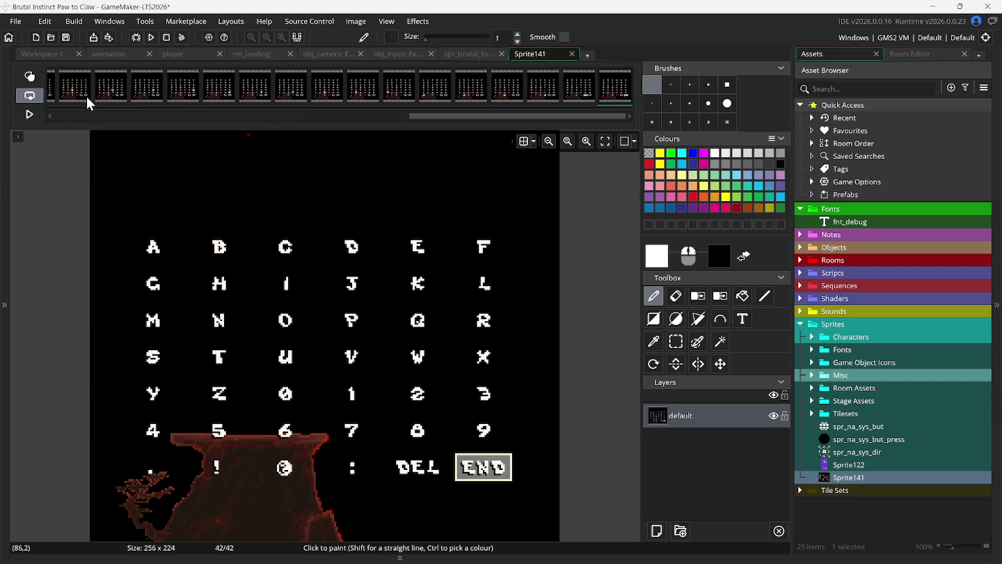
pyautogui.moveTo(420, 115); pyautogui.dragTo(60, 121)
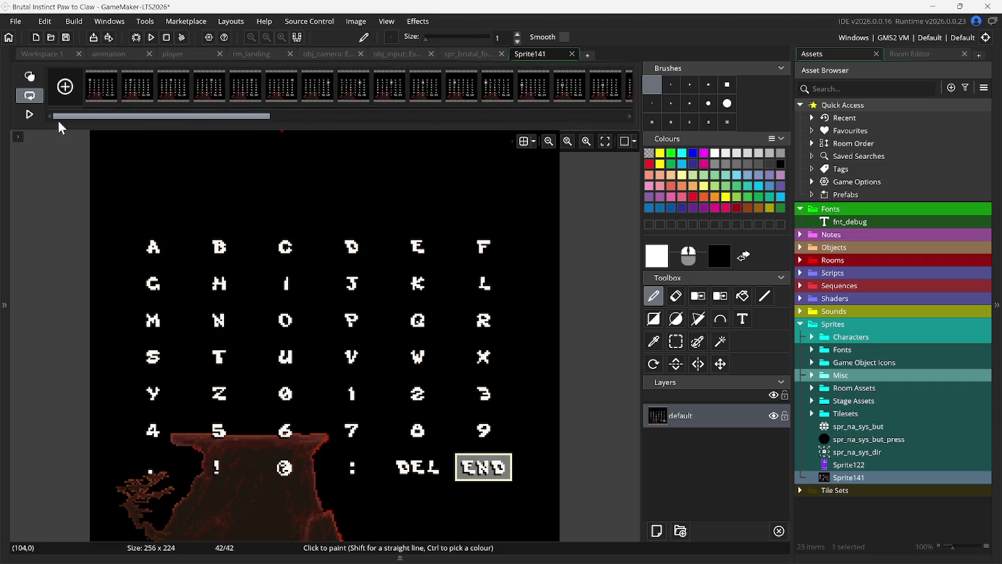
# - Rectangle-select the A on Sprite141's frame 1, make it a brush, and switch to spr_brutal_fonts
pyautogui.click(95, 92)
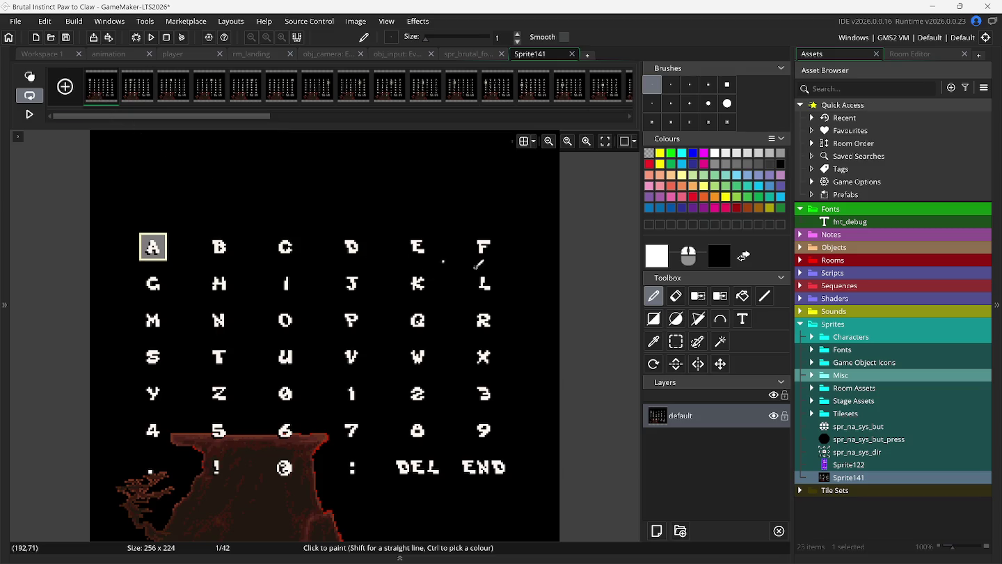
pyautogui.click(676, 341)
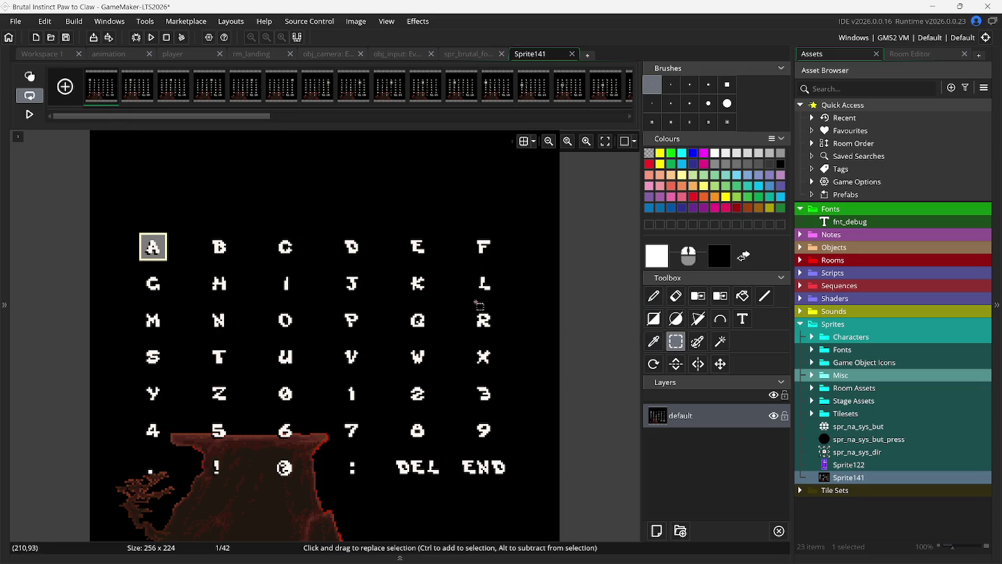
pyautogui.scroll(2, 238, 272)
pyautogui.hscroll(-5, 255, 280)
pyautogui.scroll(1, 263, 279)
pyautogui.scroll(1, 263, 280)
pyautogui.moveTo(248, 181); pyautogui.dragTo(301, 238)
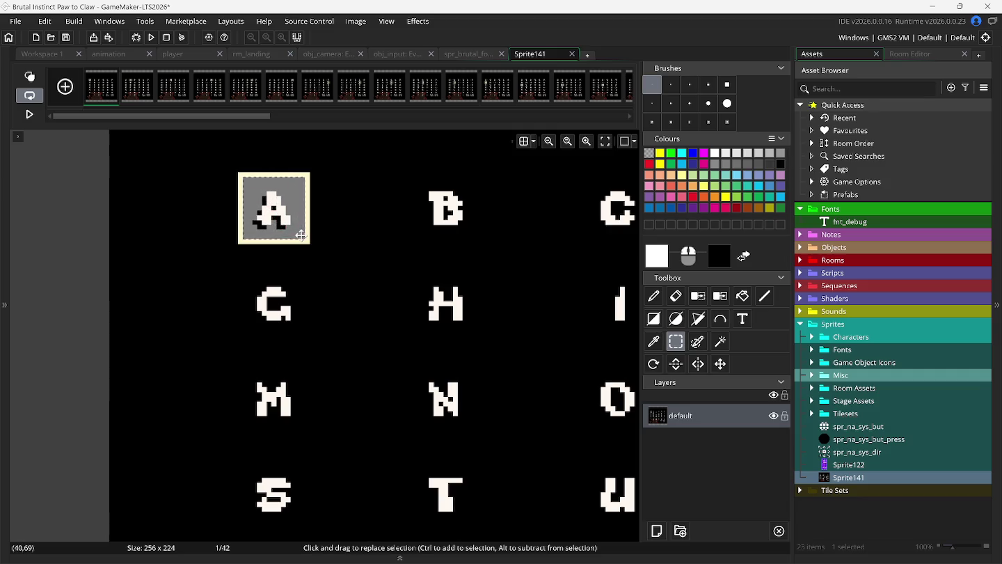
pyautogui.hotkey('ctrl', 'b')
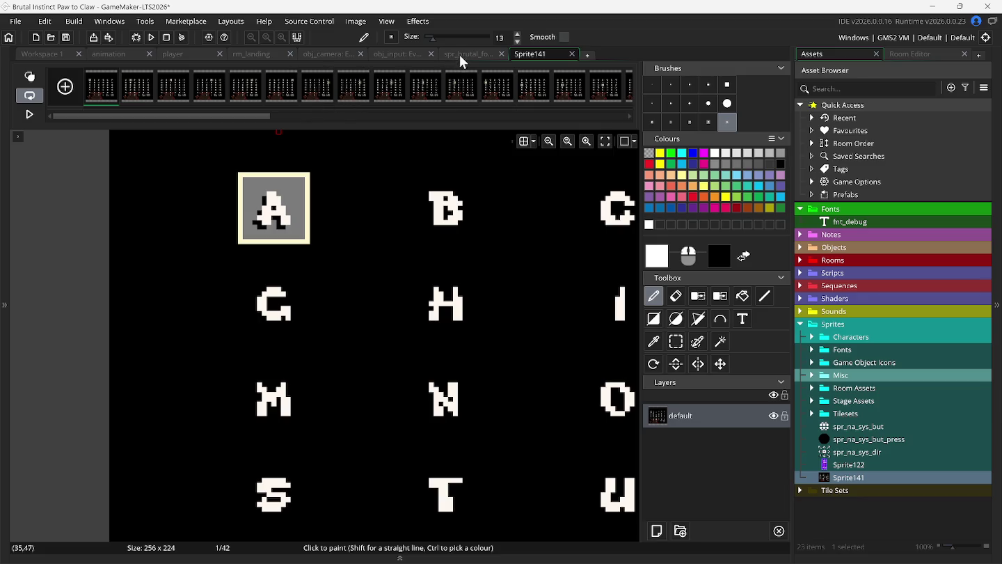
pyautogui.moveTo(550, 62); pyautogui.dragTo(494, 60)
pyautogui.click(535, 57)
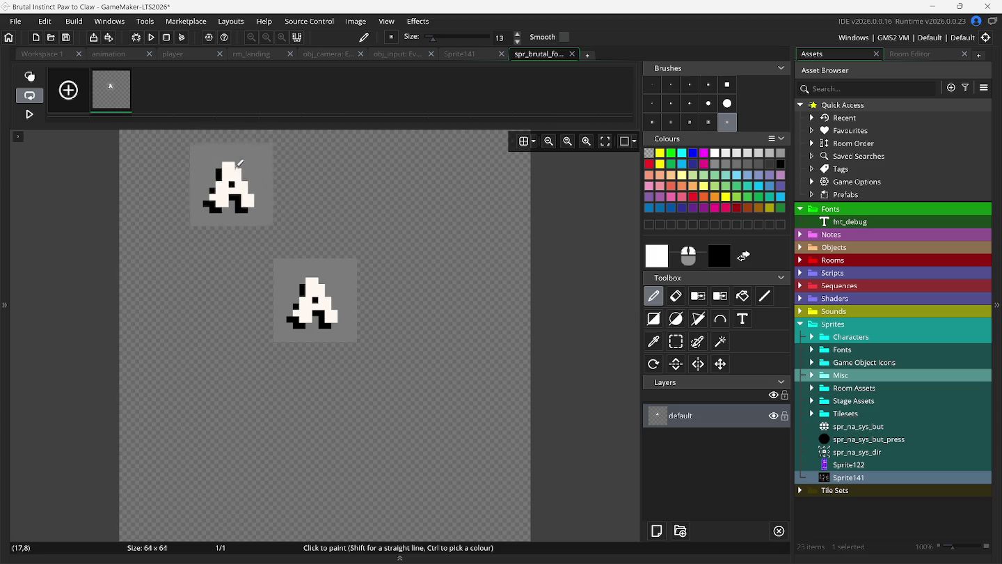
# - Add empty frames to spr_brutal_fonts and auto-trim all frames down to 13×13
pyautogui.click(70, 92)
pyautogui.click(70, 91)
pyautogui.click(70, 91)
pyautogui.click(72, 91)
pyautogui.click(73, 91)
pyautogui.click(73, 91)
pyautogui.click(73, 91)
pyautogui.click(74, 91)
pyautogui.click(355, 21)
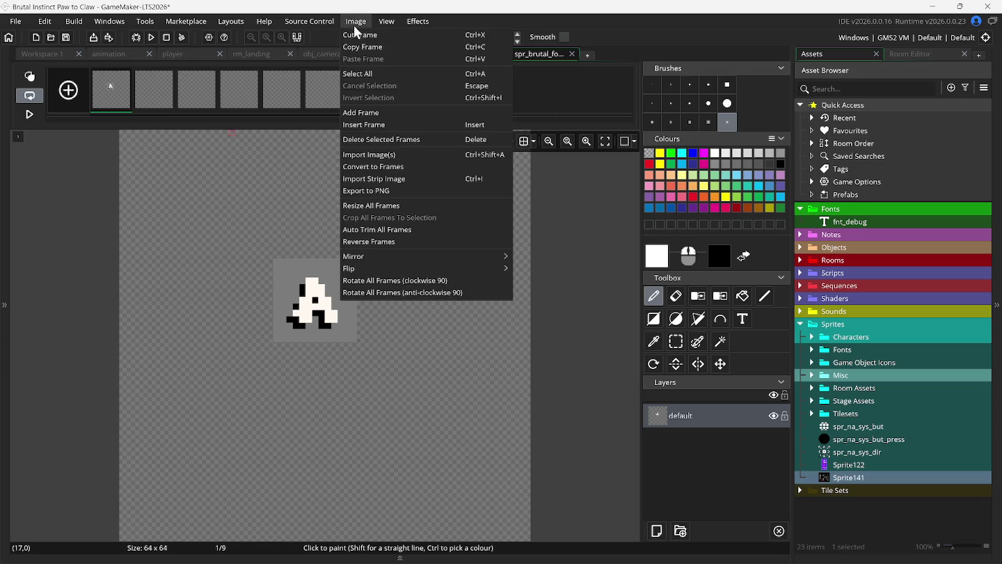
pyautogui.click(447, 233)
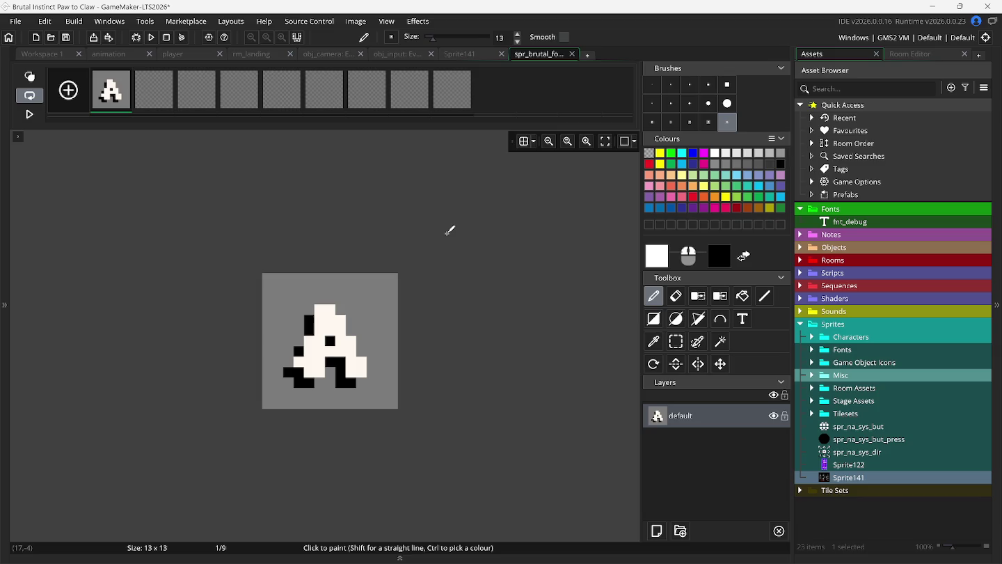
# - Copy the B glyph from Sprite141 and paste it into frame 2 of spr_brutal_fonts
pyautogui.moveTo(432, 82)
pyautogui.click(451, 53)
pyautogui.click(136, 94)
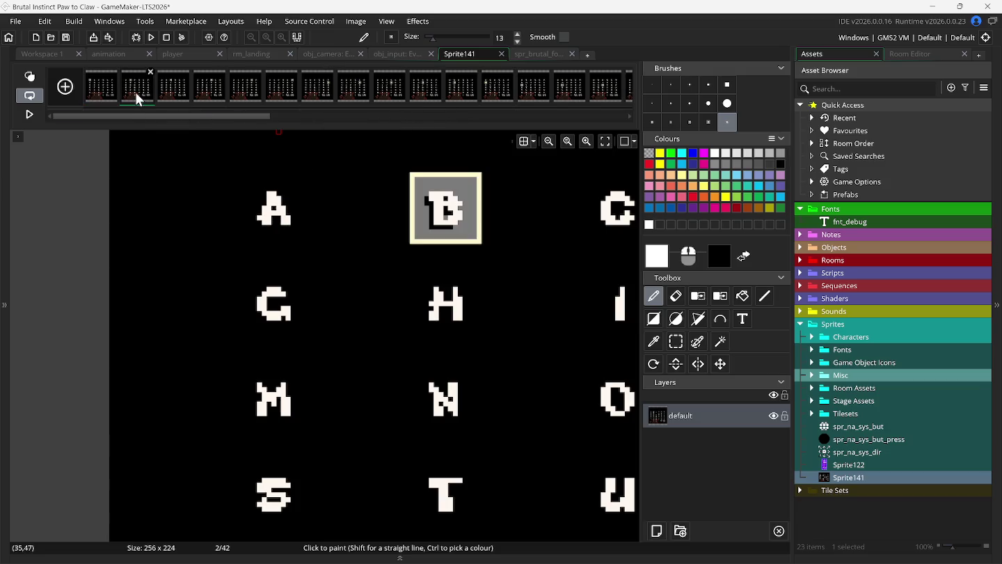
pyautogui.click(676, 341)
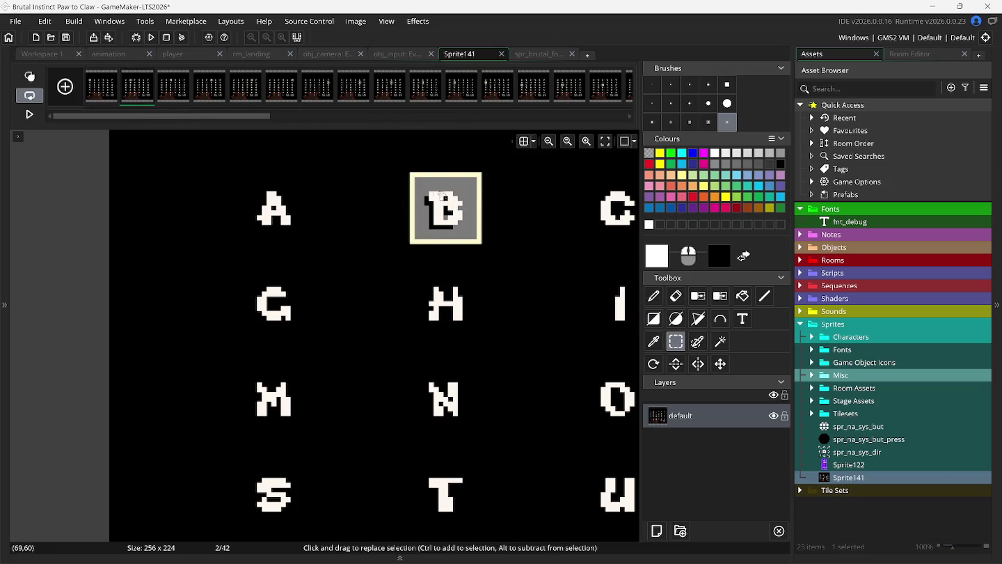
pyautogui.moveTo(416, 178)
pyautogui.mouseDown()
pyautogui.moveTo(476, 241)
pyautogui.moveTo(414, 139)
pyautogui.moveTo(505, 48)
pyautogui.mouseUp()
pyautogui.press('d')
pyautogui.click(539, 54)
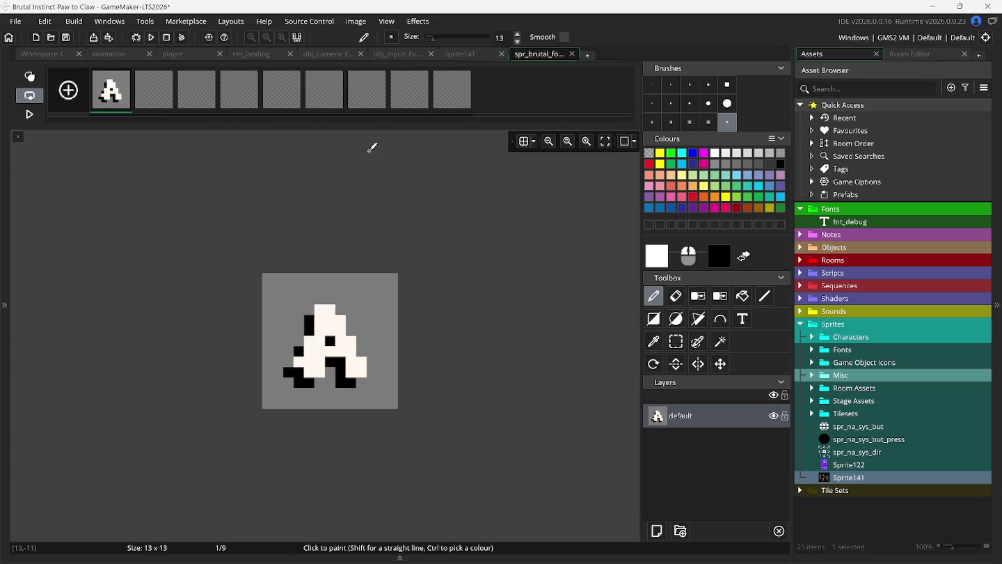
pyautogui.click(165, 90)
pyautogui.hotkey('ctrl', 'v')
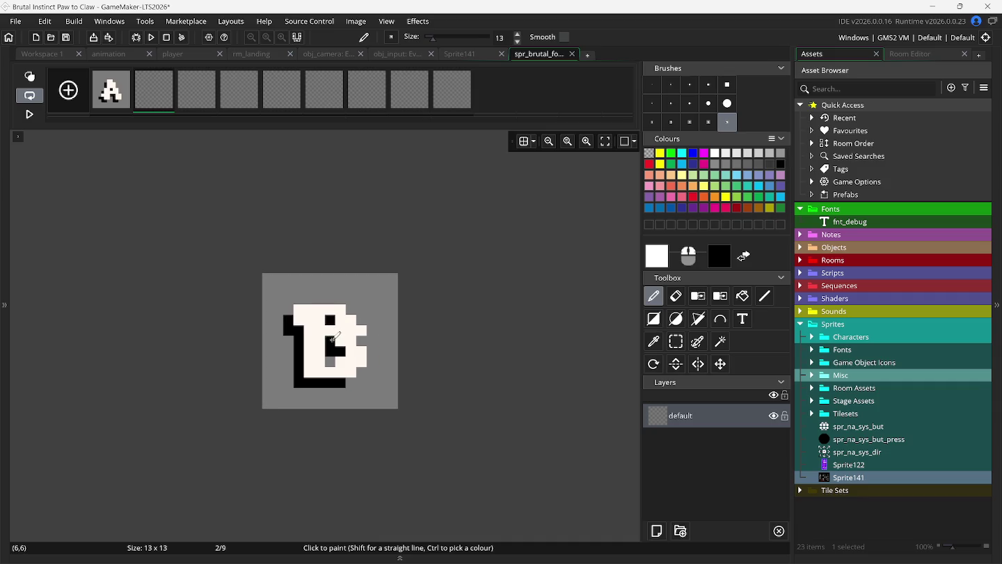
pyautogui.click(334, 337)
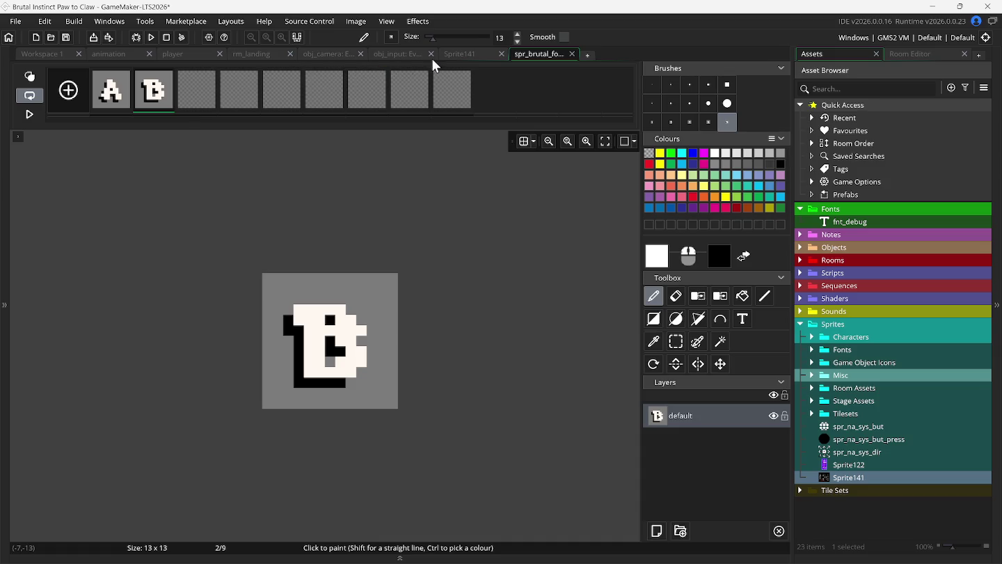
# - Delete Sprite141's used A and B frames, then paste the C glyph into frame 3
pyautogui.click(449, 55)
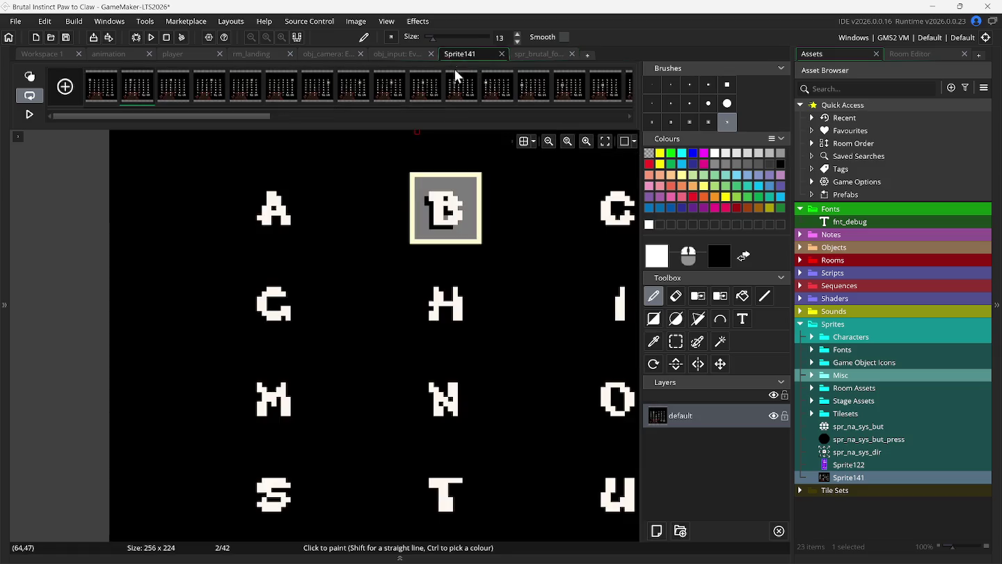
pyautogui.click(103, 82)
pyautogui.click(114, 71)
pyautogui.click(114, 72)
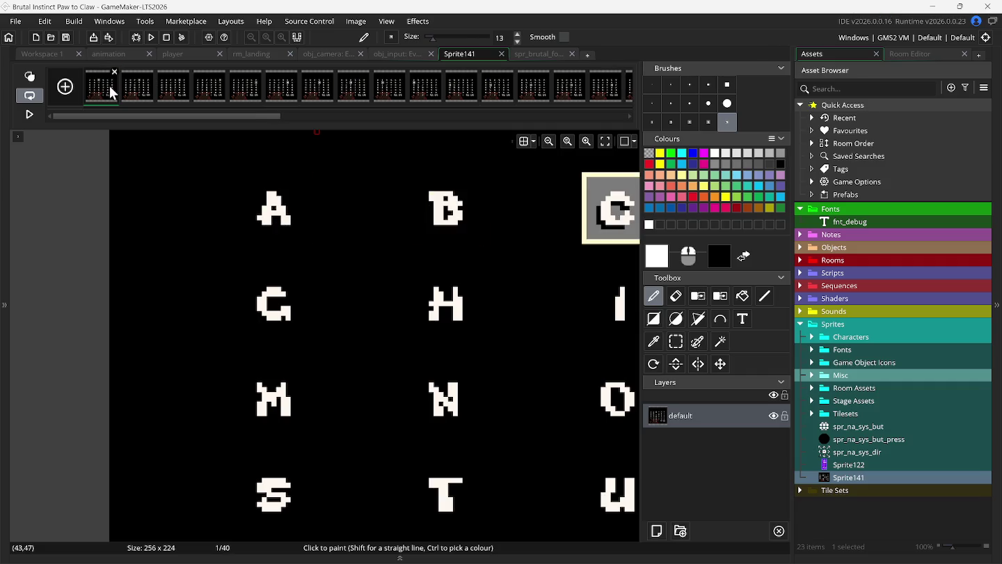
pyautogui.click(675, 342)
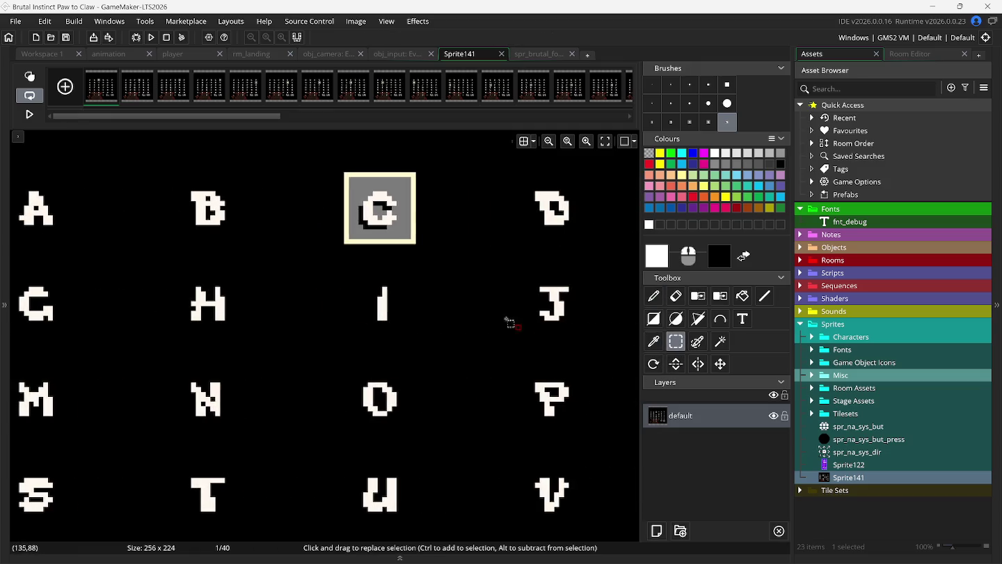
pyautogui.moveTo(348, 175); pyautogui.dragTo(412, 242)
pyautogui.press('d')
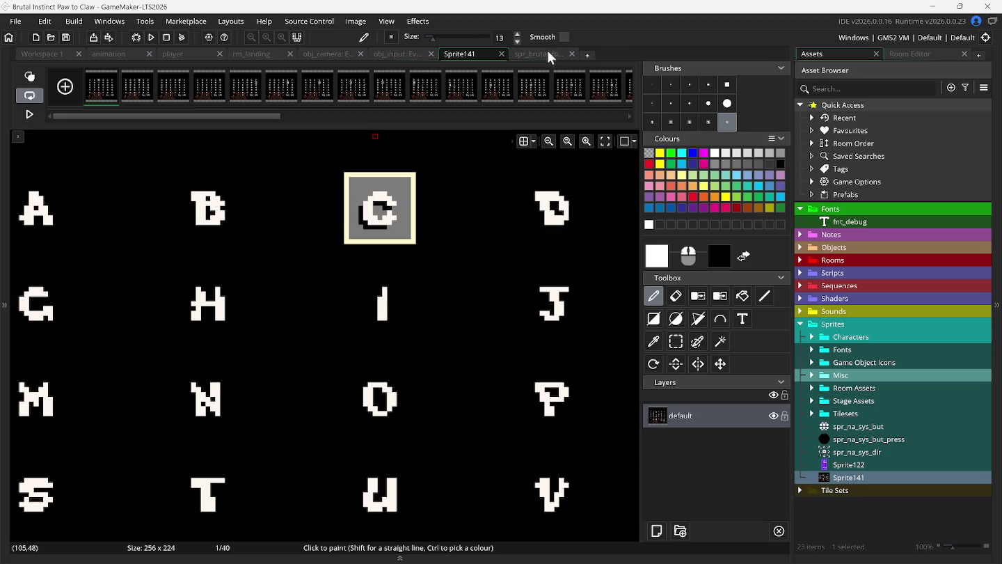
pyautogui.click(547, 55)
pyautogui.click(202, 88)
pyautogui.hotkey('ctrl', 'v')
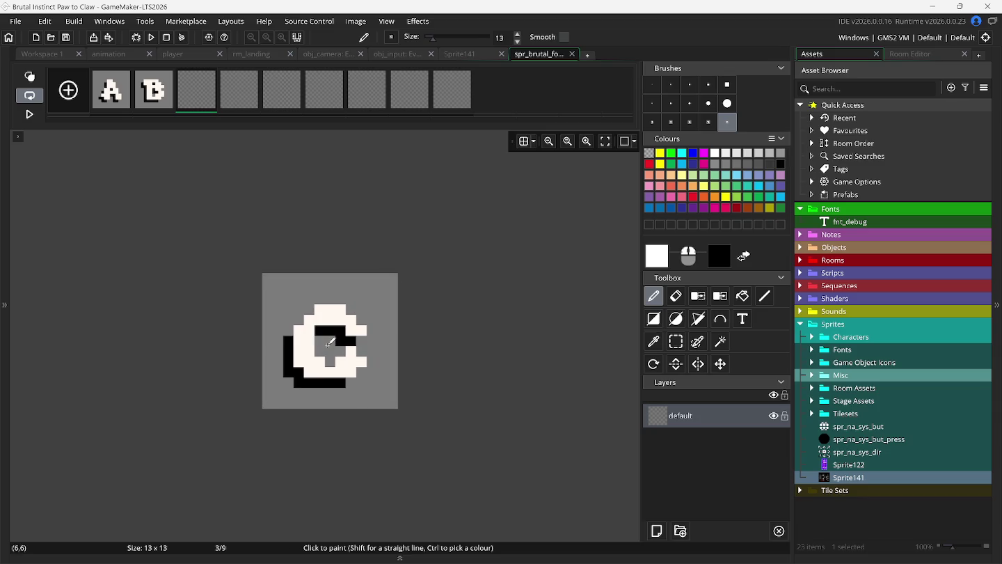
pyautogui.click(329, 342)
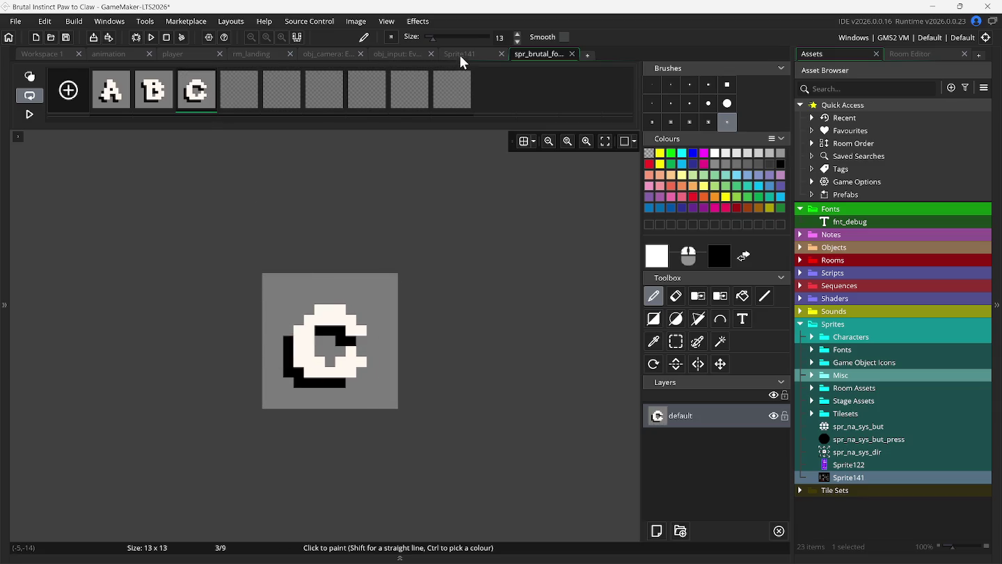
# - Delete Sprite141's first frame and turn its D glyph into a paint brush
pyautogui.click(459, 56)
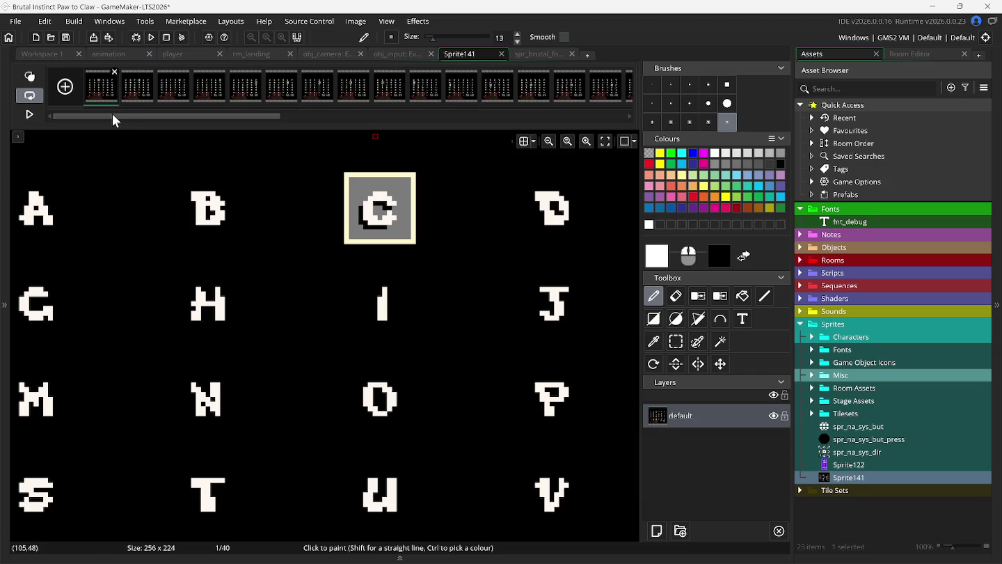
pyautogui.click(115, 72)
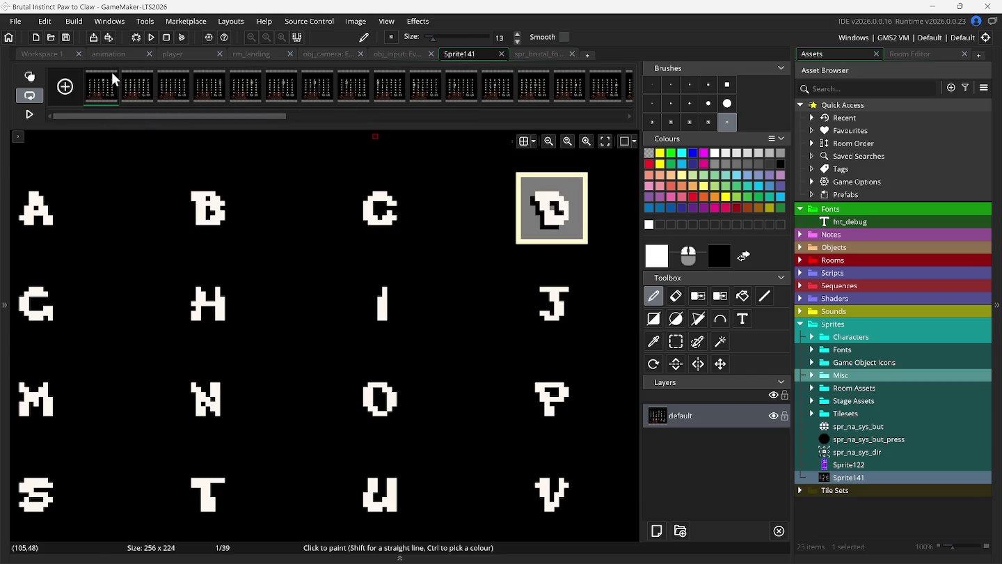
pyautogui.moveTo(243, 118); pyautogui.dragTo(268, 118)
pyautogui.click(675, 341)
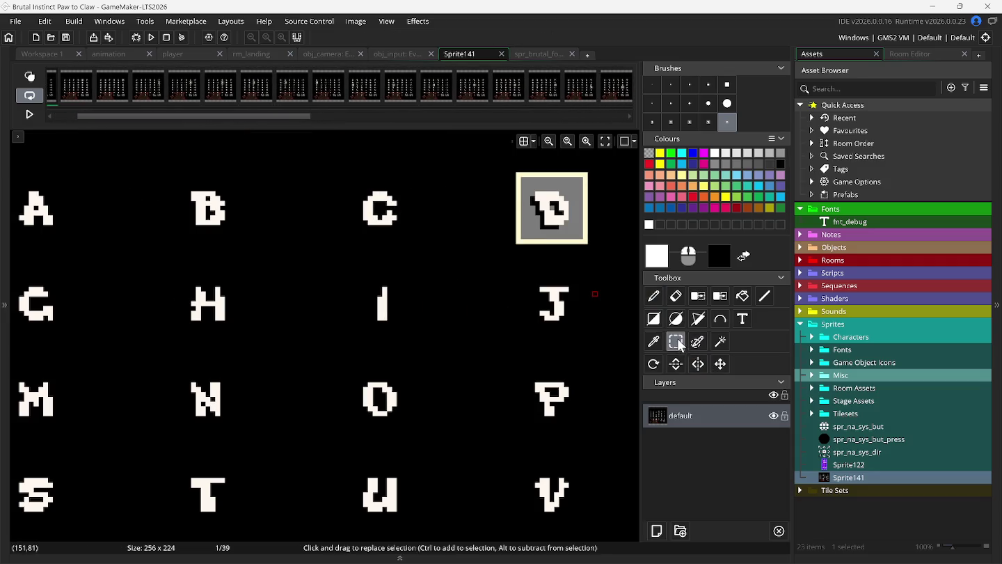
pyautogui.hscroll(3, 519, 320)
pyautogui.hscroll(5, 518, 325)
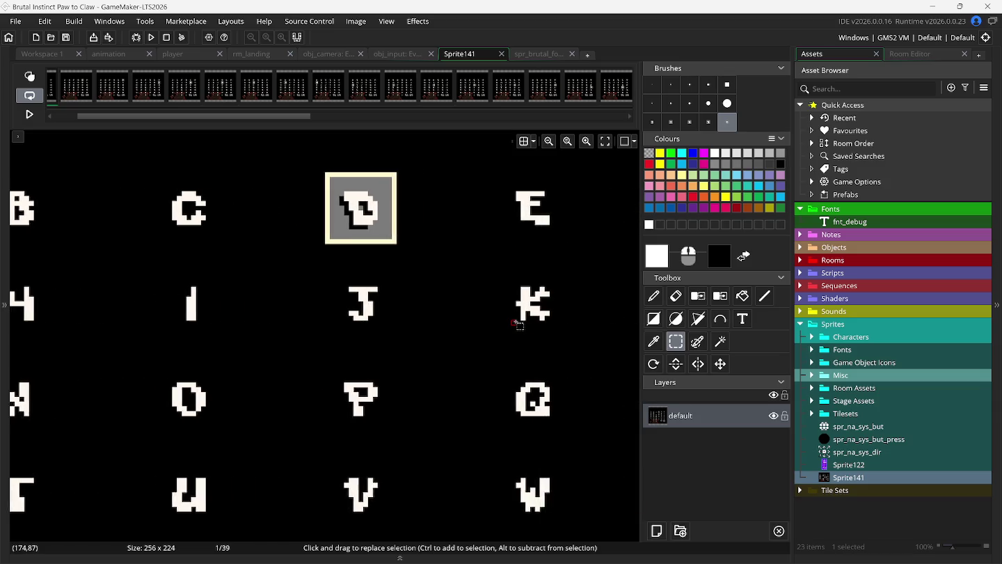
pyautogui.click(529, 51)
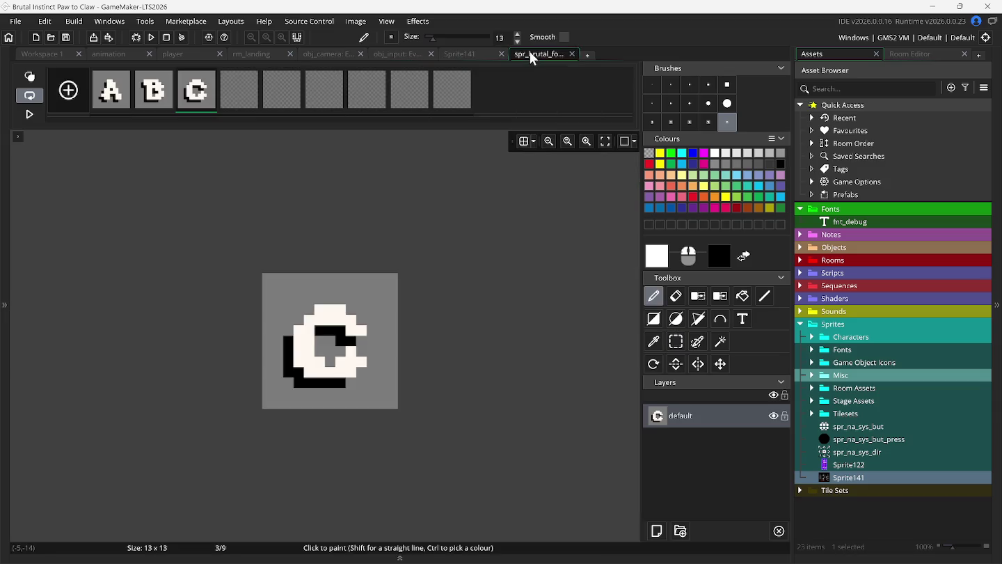
pyautogui.click(479, 61)
pyautogui.moveTo(260, 176); pyautogui.dragTo(317, 238)
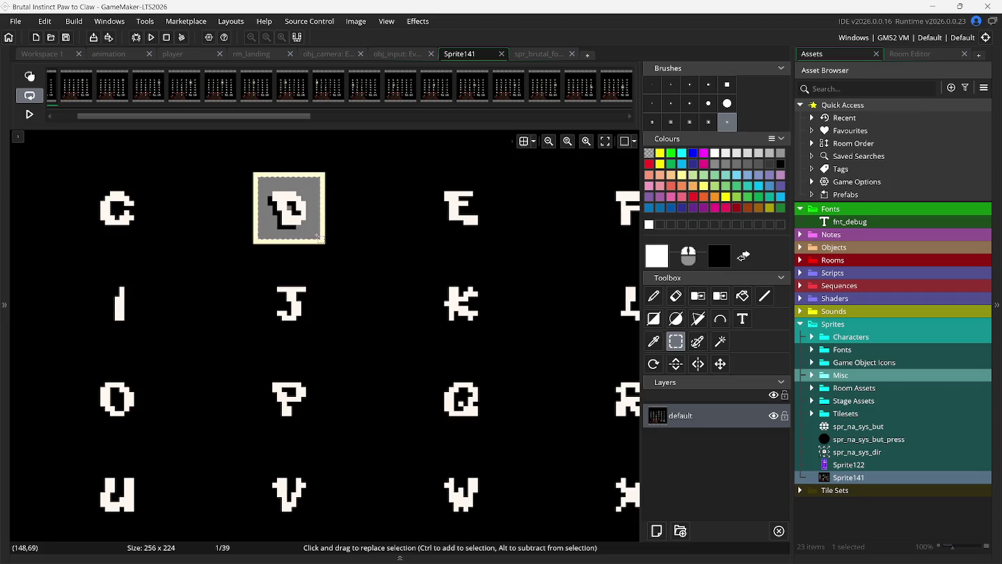
pyautogui.hotkey('ctrl', 'b')
pyautogui.click(536, 54)
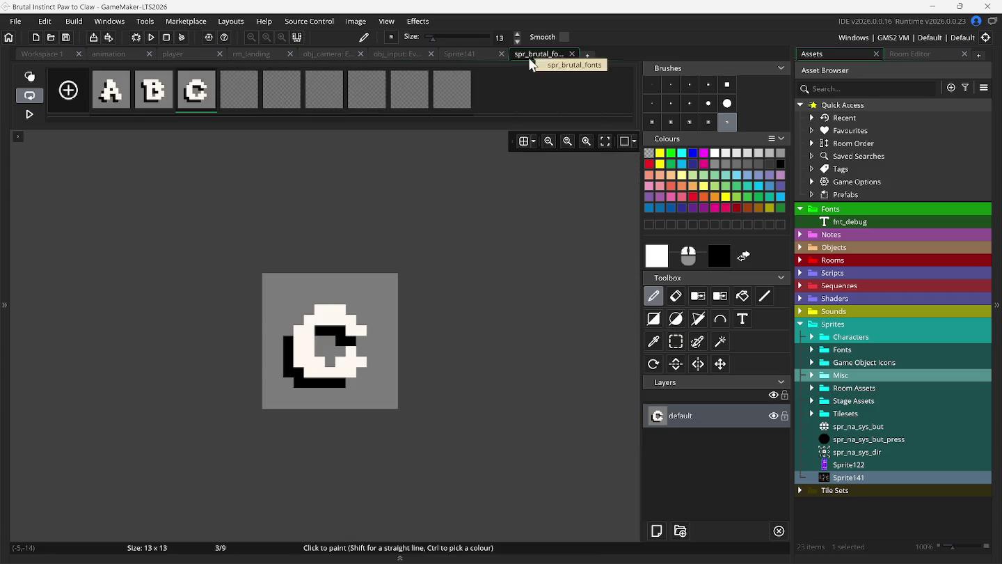
# - Stamp D into frame 4, then capture the E from Sprite141's next frame and return
pyautogui.click(250, 78)
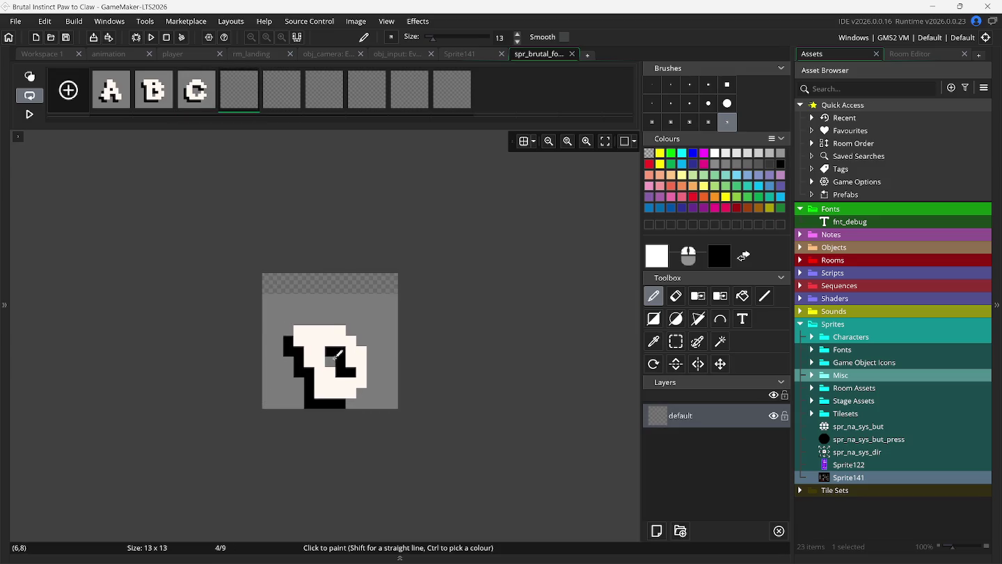
pyautogui.click(333, 341)
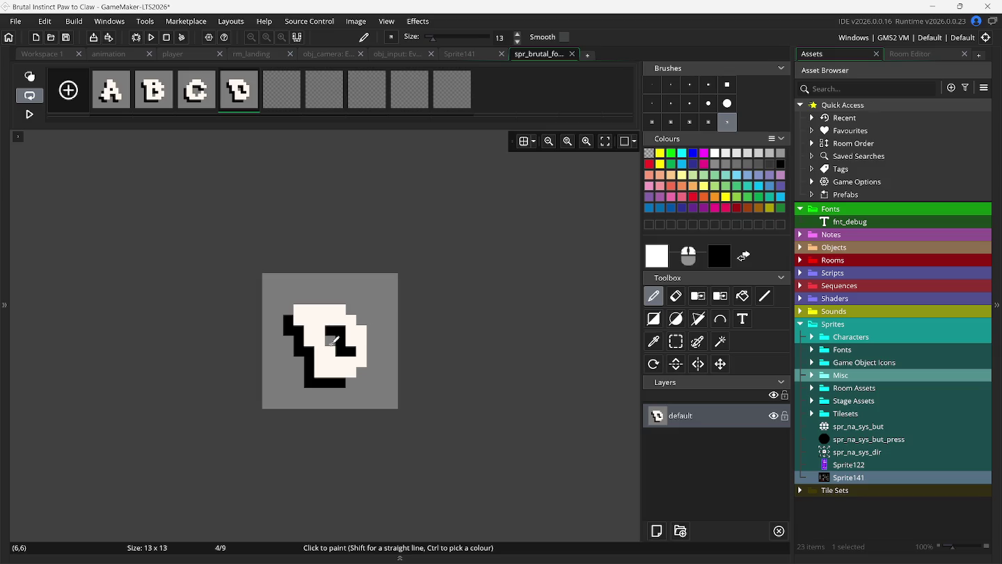
pyautogui.click(457, 57)
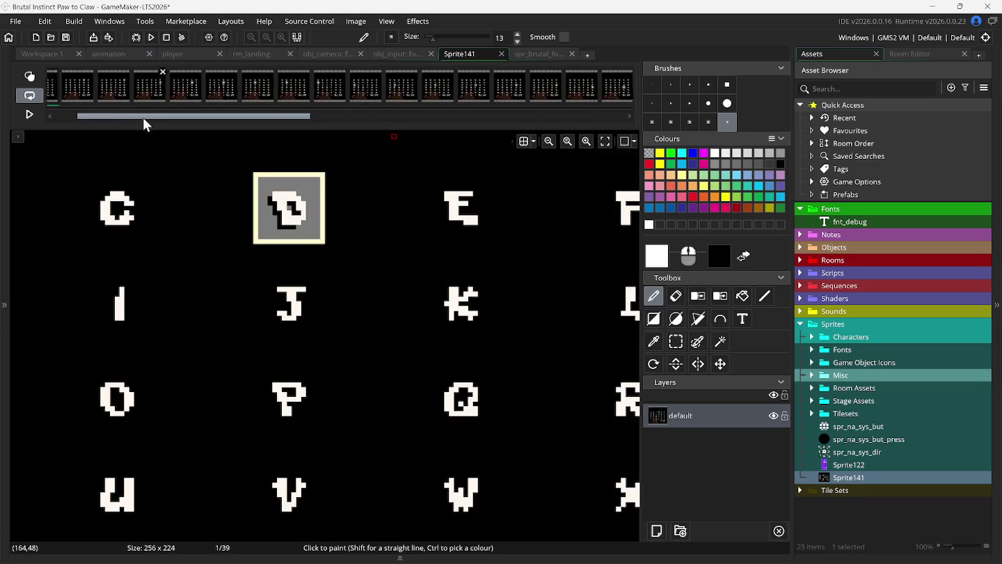
pyautogui.moveTo(143, 118); pyautogui.dragTo(126, 120)
pyautogui.click(122, 98)
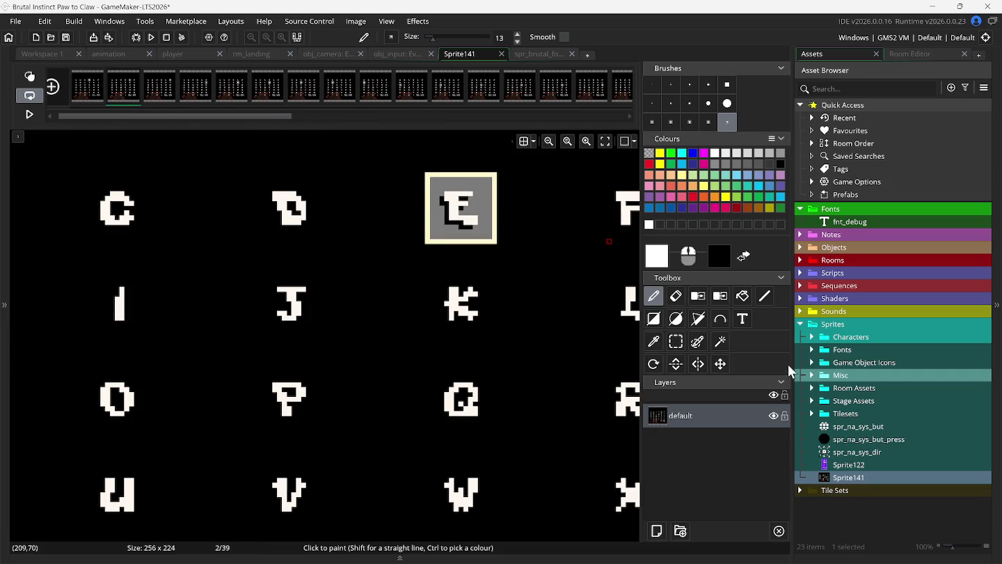
pyautogui.click(676, 341)
pyautogui.moveTo(432, 180); pyautogui.dragTo(470, 228)
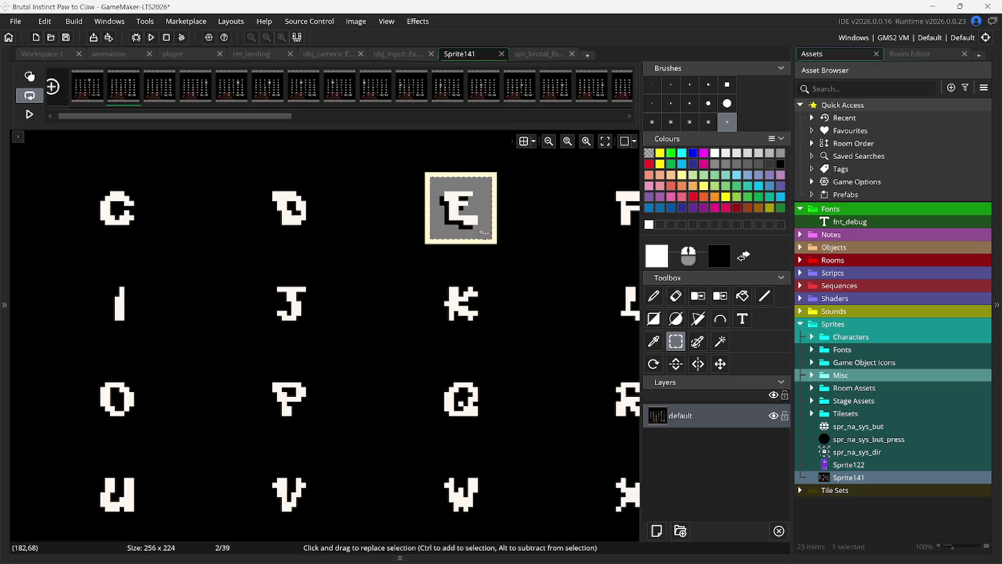
pyautogui.hotkey('ctrl', 'v')
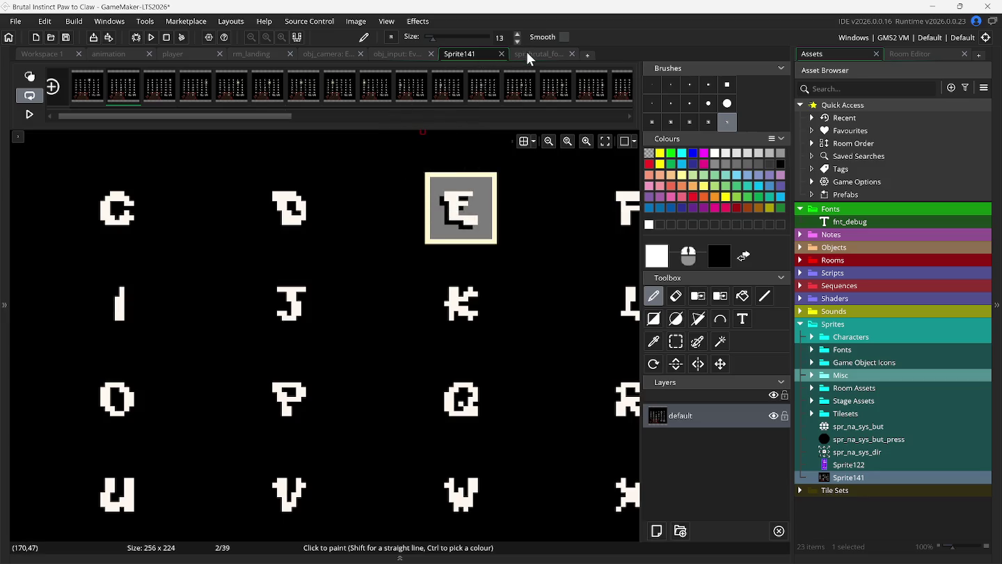
pyautogui.click(529, 55)
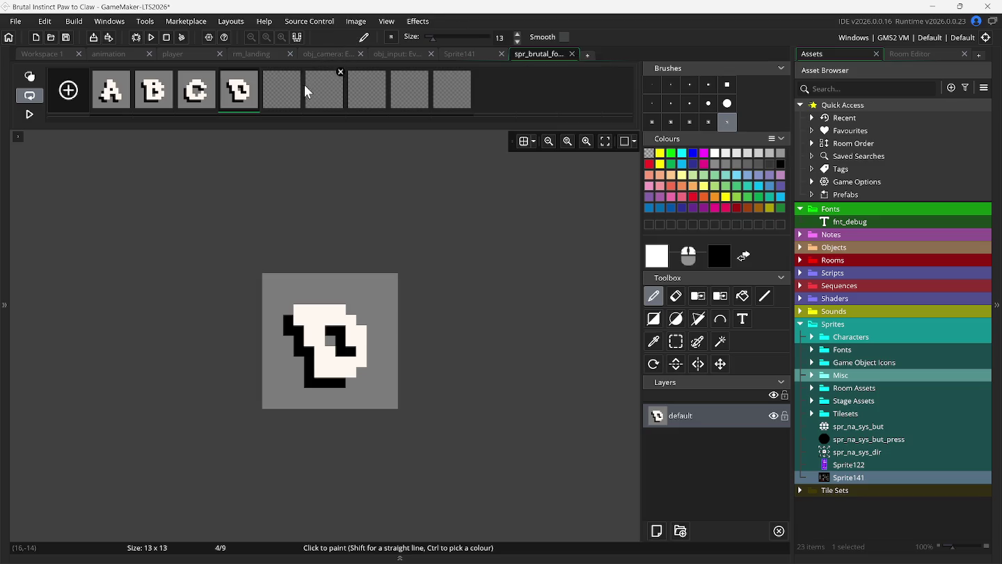
# - Paste and stamp the E glyph onto frame 5 of spr_brutal_fonts
pyautogui.click(293, 112)
pyautogui.hotkey('ctrl', 'v')
pyautogui.moveTo(346, 350); pyautogui.dragTo(335, 340)
pyautogui.click(335, 339)
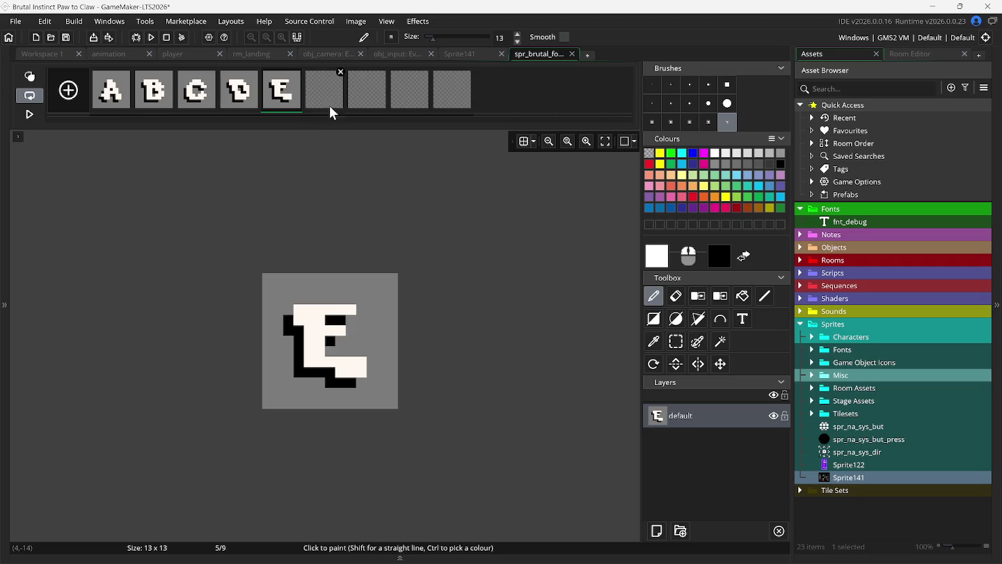
# - Select the F letter on Sprite141's next frame and place it in frame 6
pyautogui.click(453, 61)
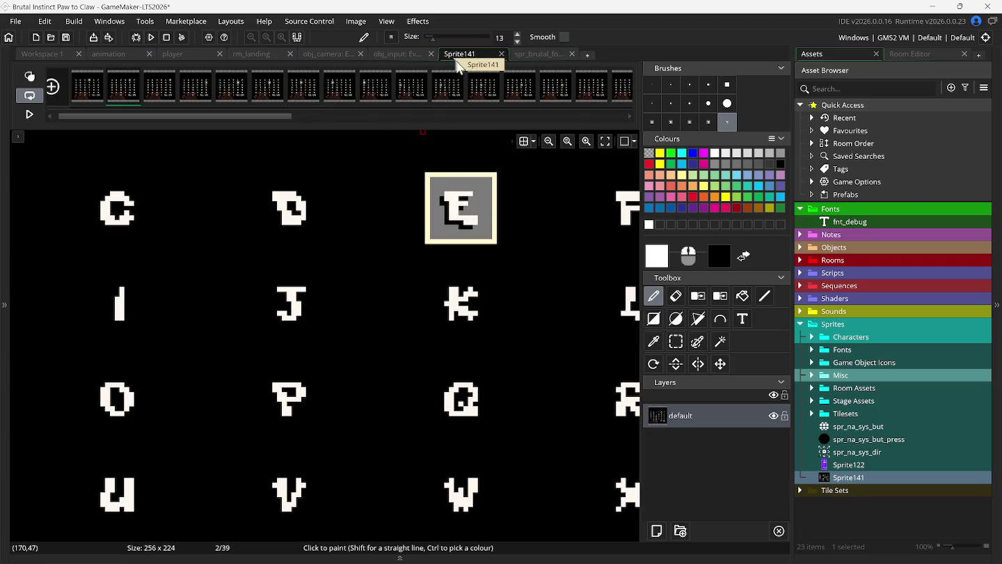
pyautogui.click(153, 95)
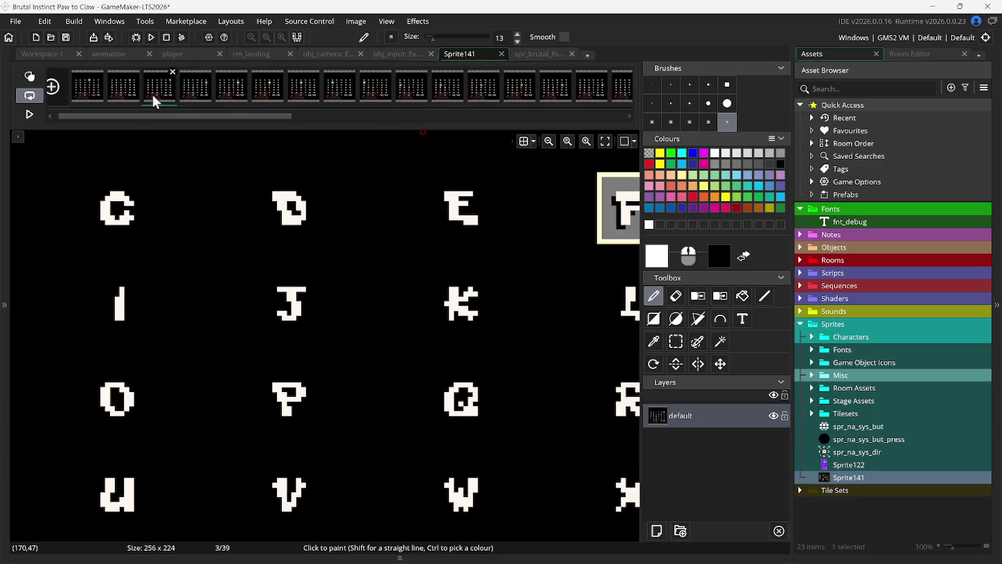
pyautogui.hscroll(3, 262, 161)
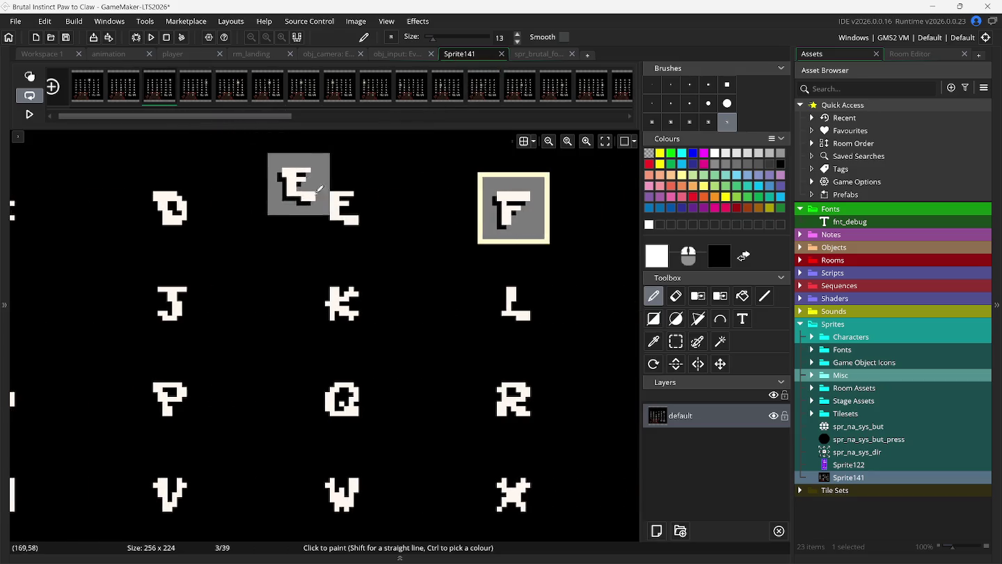
pyautogui.click(676, 341)
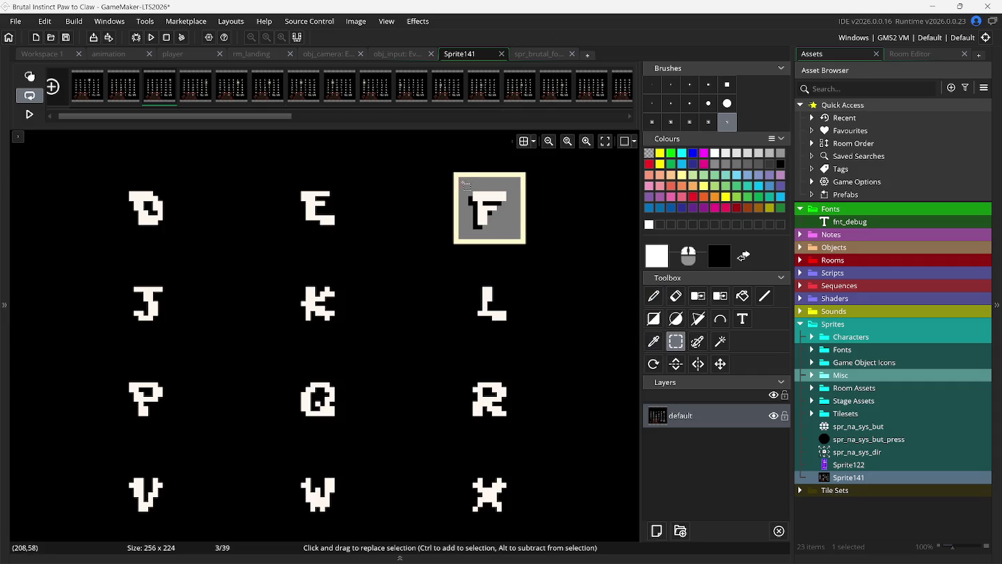
pyautogui.moveTo(464, 184)
pyautogui.mouseDown()
pyautogui.moveTo(518, 238)
pyautogui.moveTo(410, 177)
pyautogui.mouseUp()
pyautogui.click(527, 55)
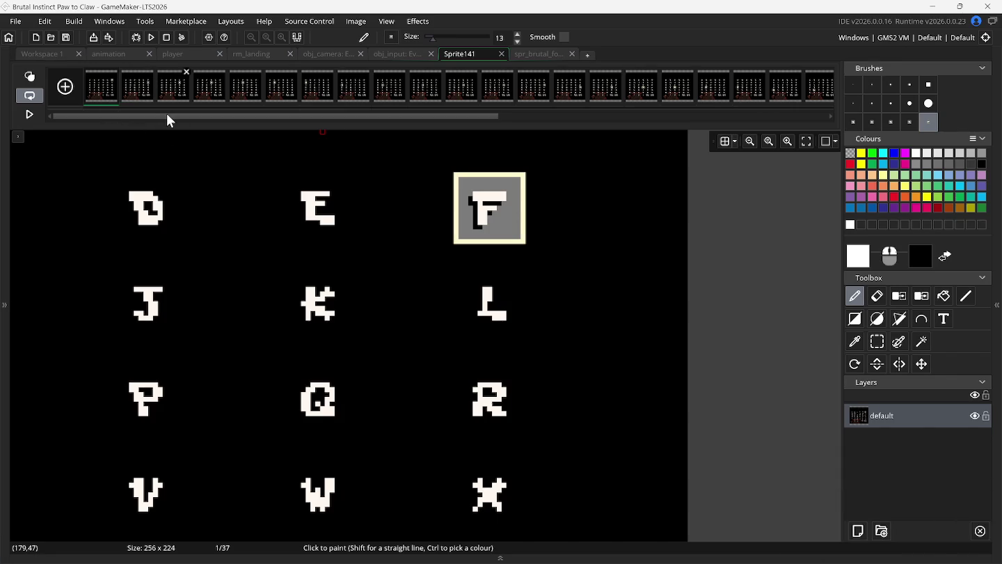
pyautogui.click(543, 56)
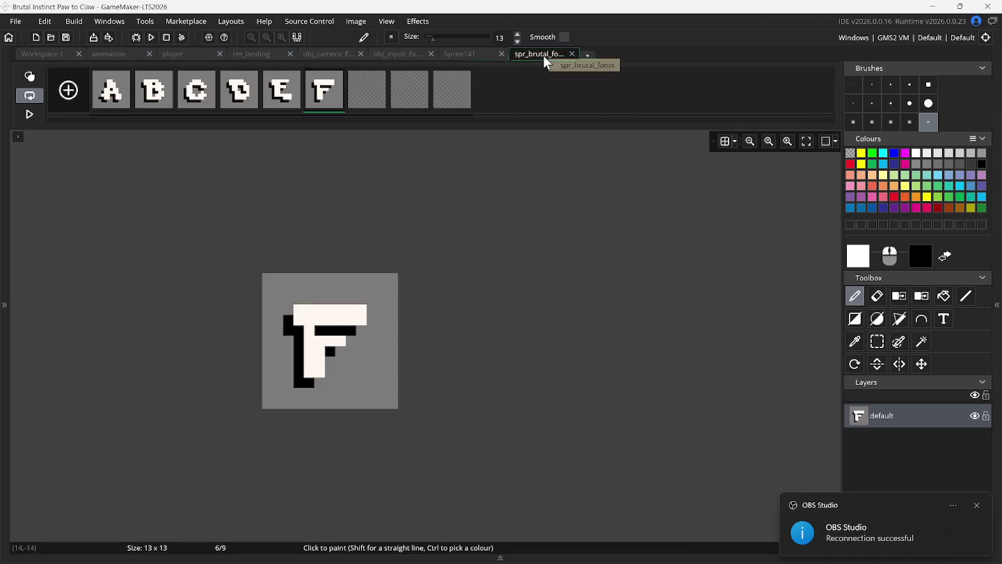
# - Delete Sprite141's first frame, leaving 36 frames, and recheck spr_brutal_fonts
pyautogui.click(480, 54)
pyautogui.moveTo(223, 129); pyautogui.dragTo(212, 125)
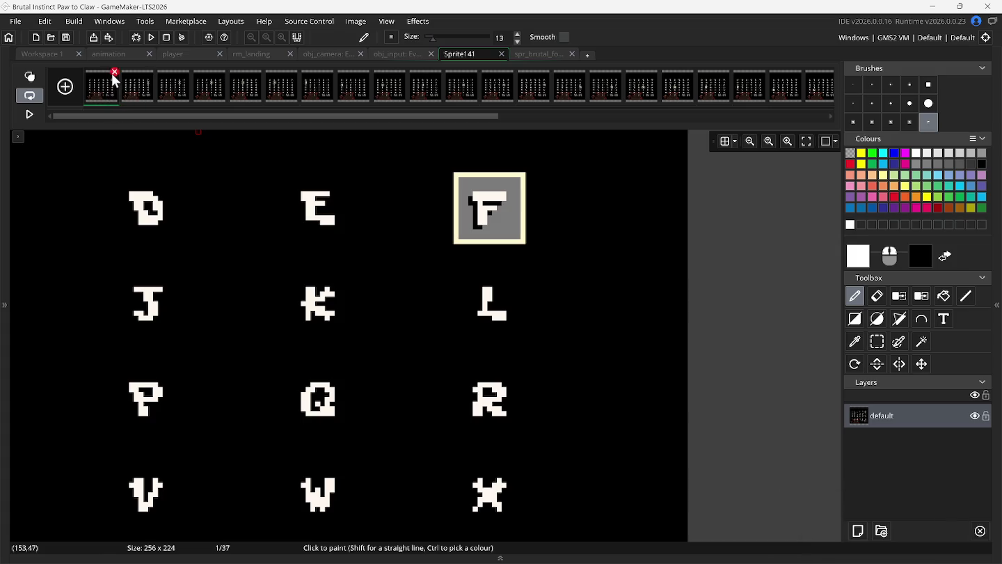
pyautogui.click(114, 73)
pyautogui.click(537, 53)
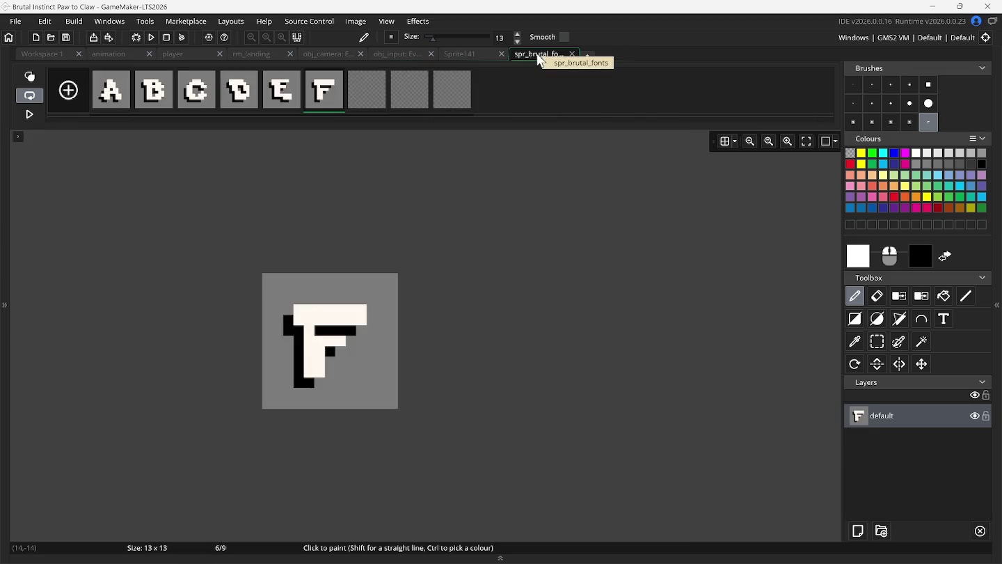
pyautogui.click(485, 55)
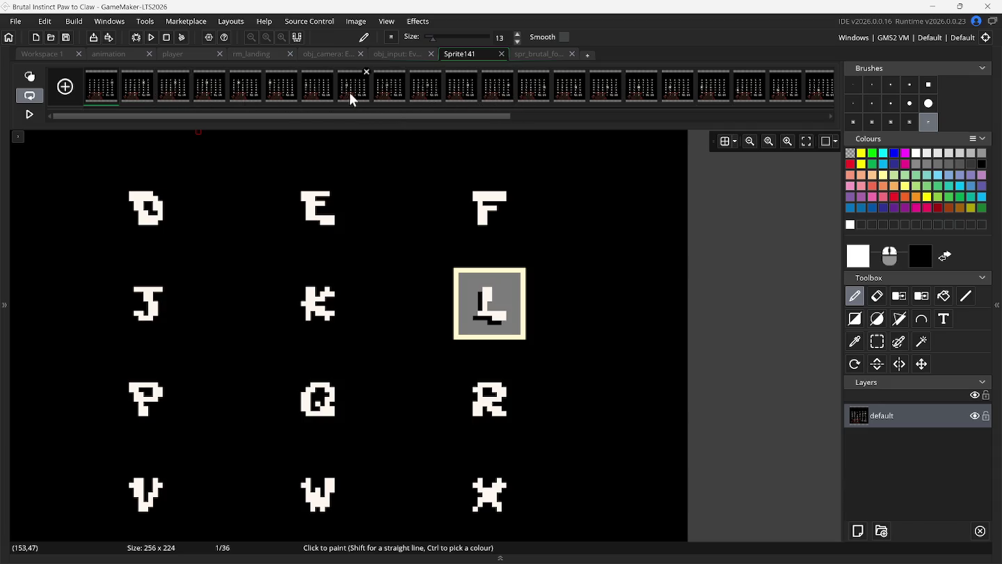
# - Move to the G frame of the Sprite141 sheet, then rectangle-select and copy the G glyph
pyautogui.click(317, 97)
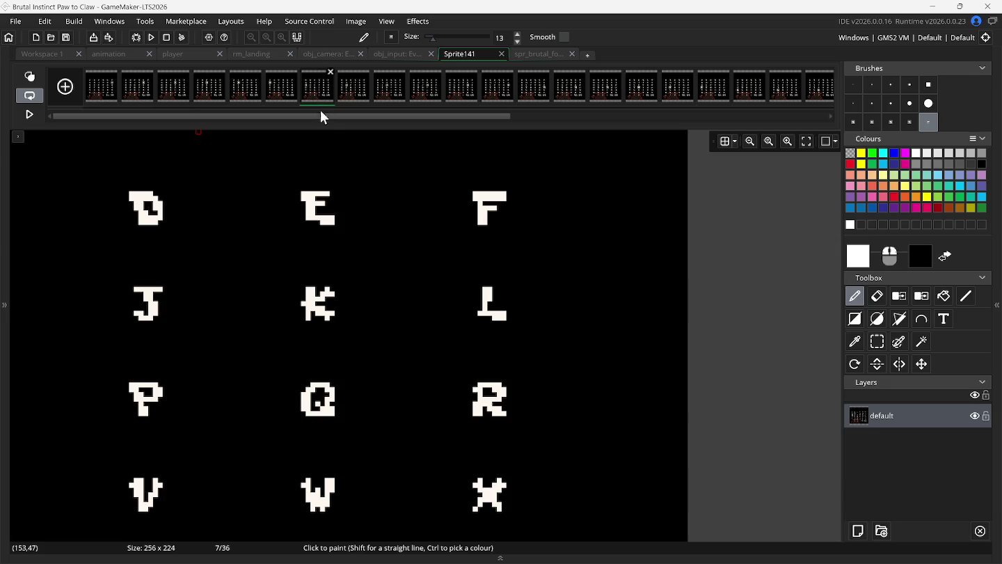
pyautogui.hscroll(-5, 342, 186)
pyautogui.hscroll(-3, 341, 186)
pyautogui.click(285, 97)
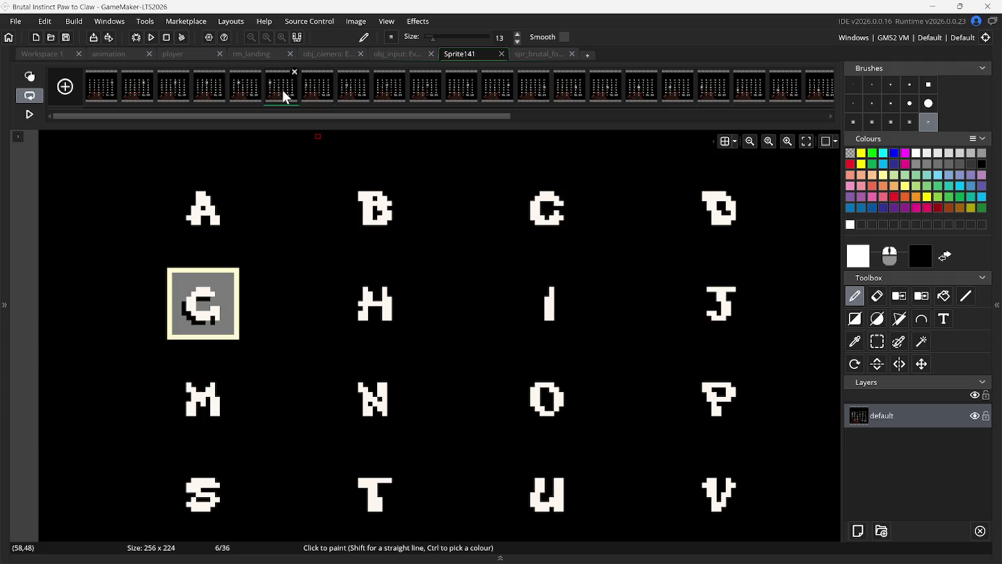
pyautogui.click(246, 91)
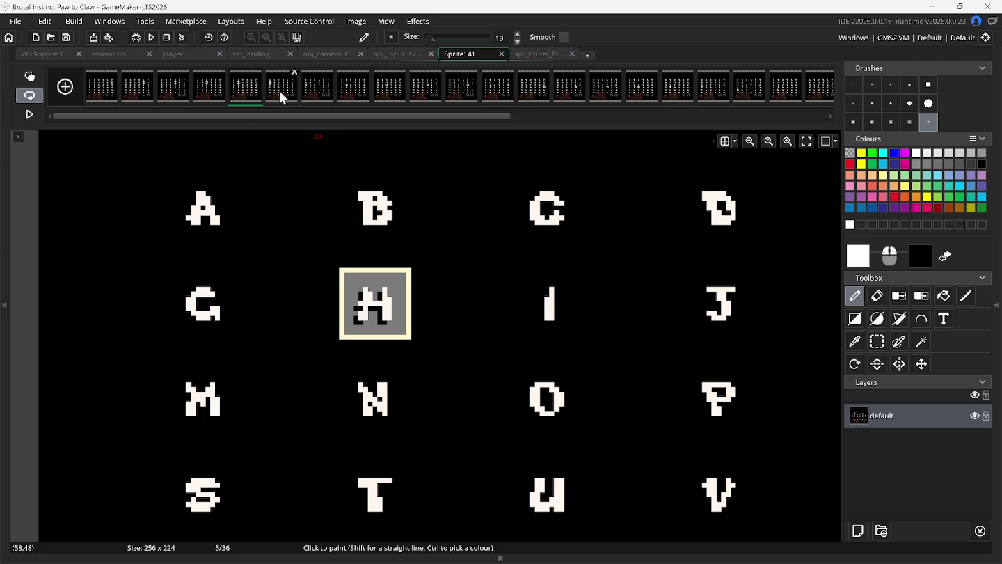
pyautogui.click(279, 91)
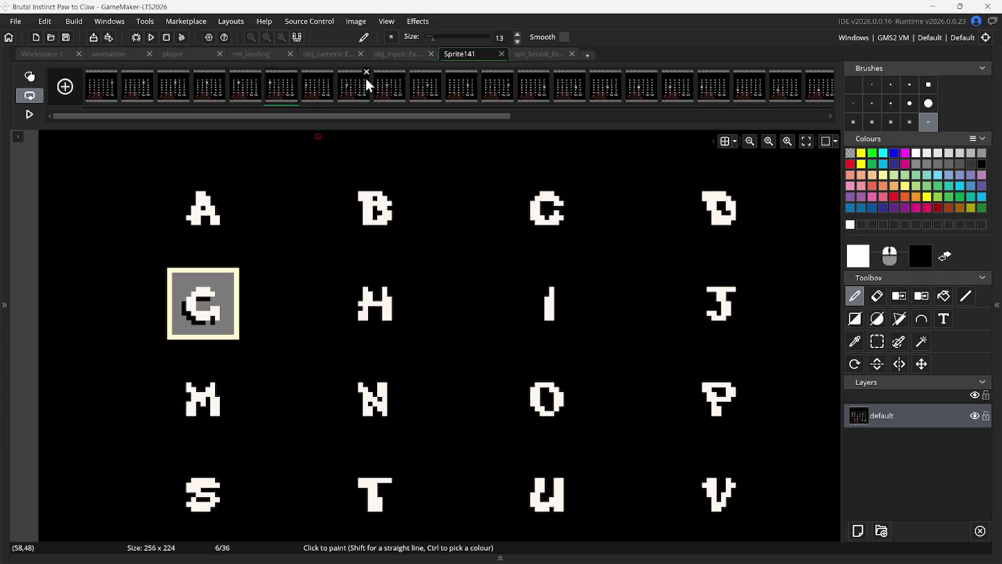
pyautogui.press('s')
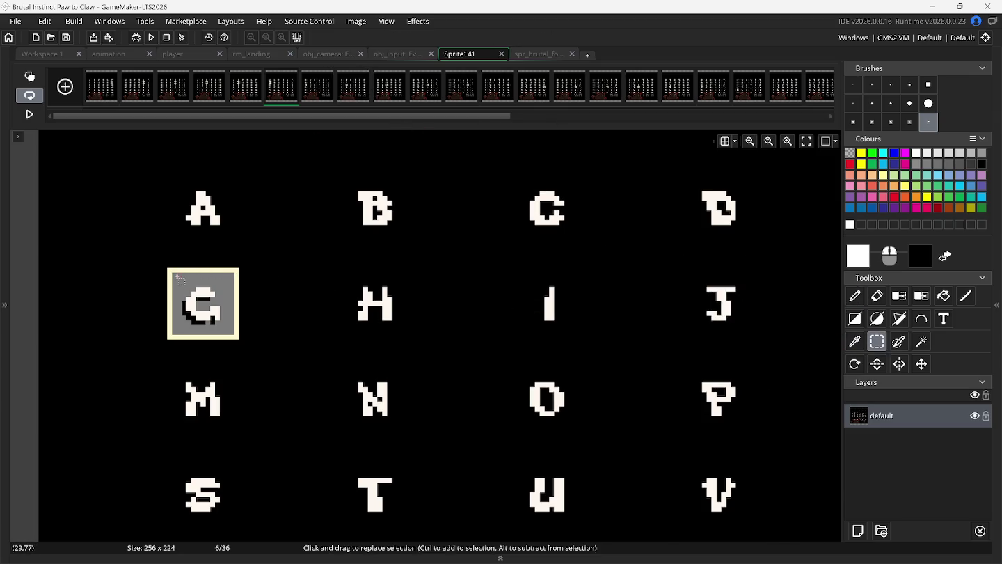
pyautogui.moveTo(176, 273); pyautogui.dragTo(232, 329)
pyautogui.hotkey('ctrl', 'b')
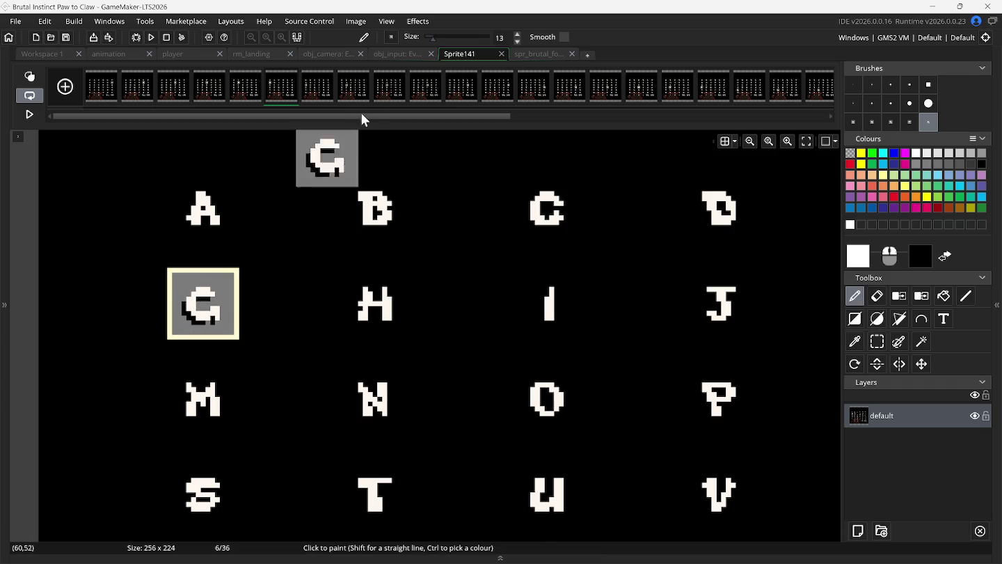
# - Stamp G onto frame 7 of spr_brutal_fonts, then select the H frame in Sprite141
pyautogui.click(526, 53)
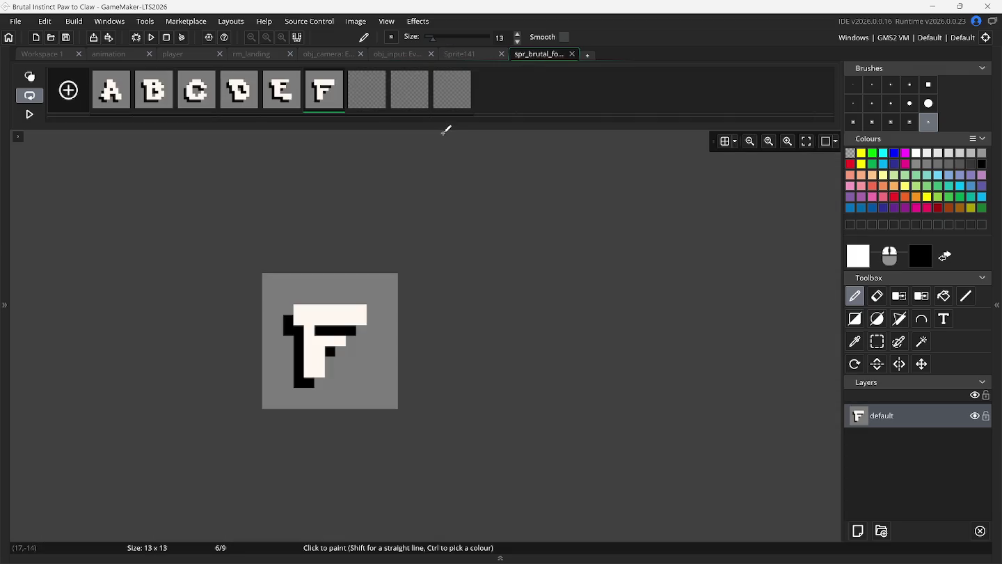
pyautogui.click(376, 97)
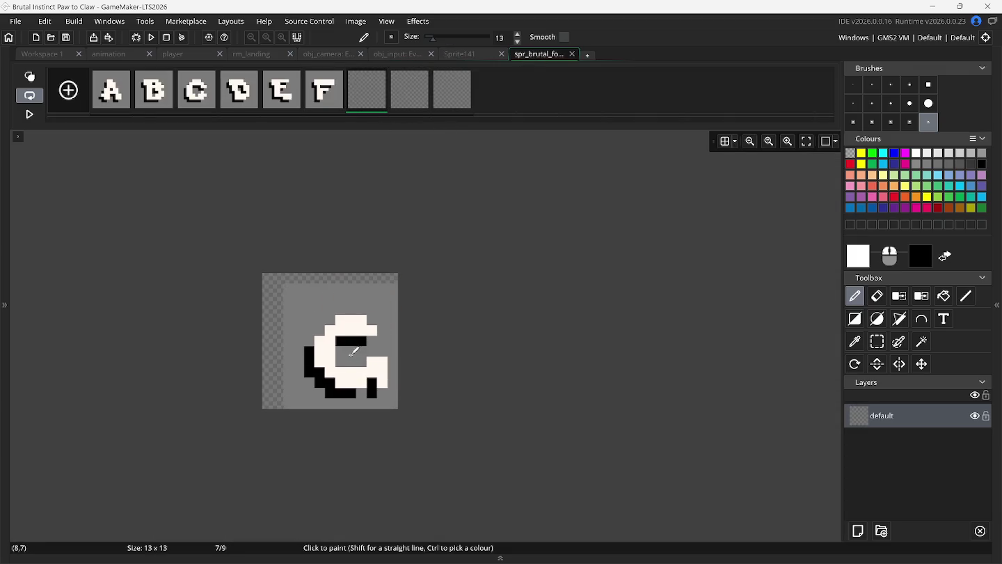
pyautogui.click(333, 333)
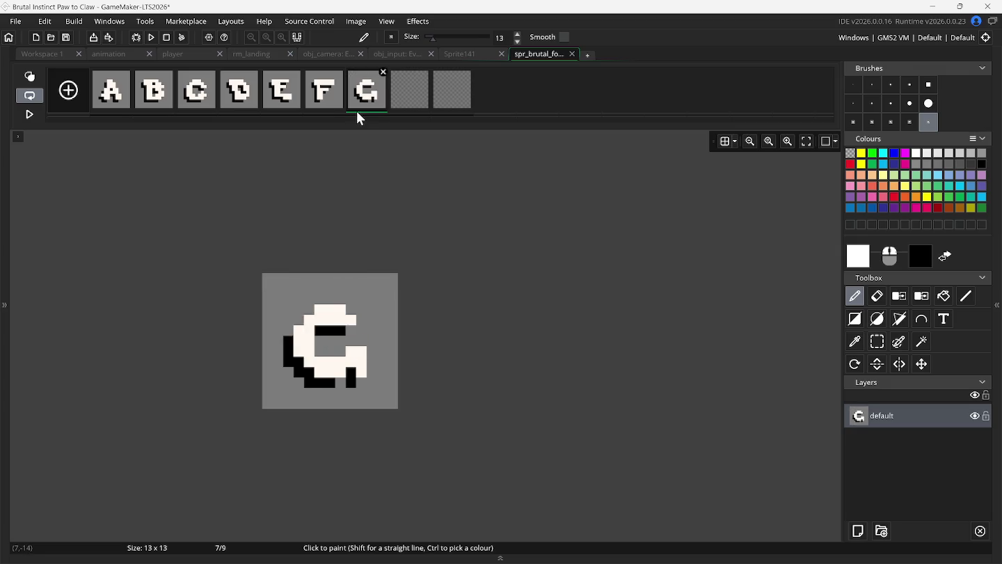
pyautogui.click(457, 53)
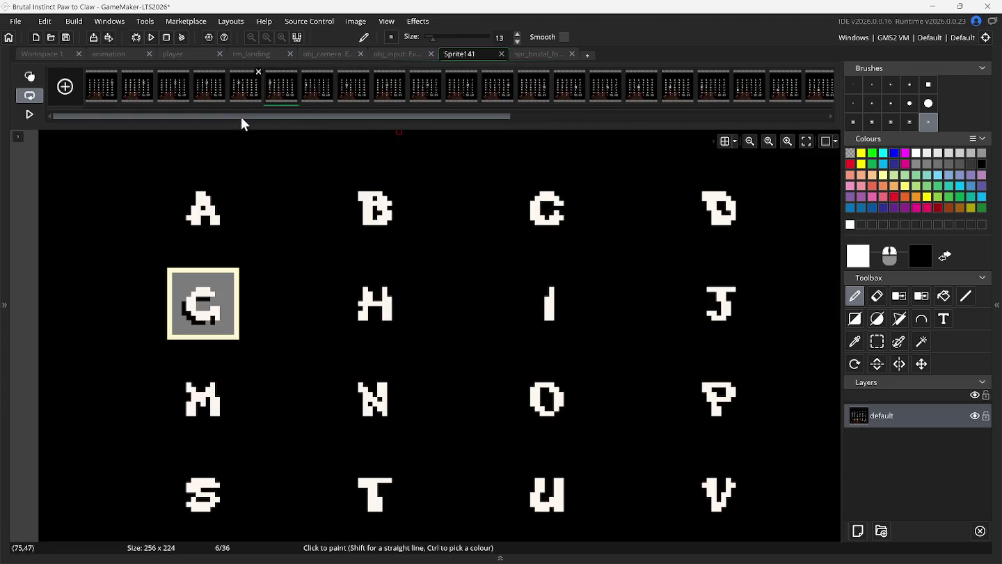
pyautogui.click(245, 98)
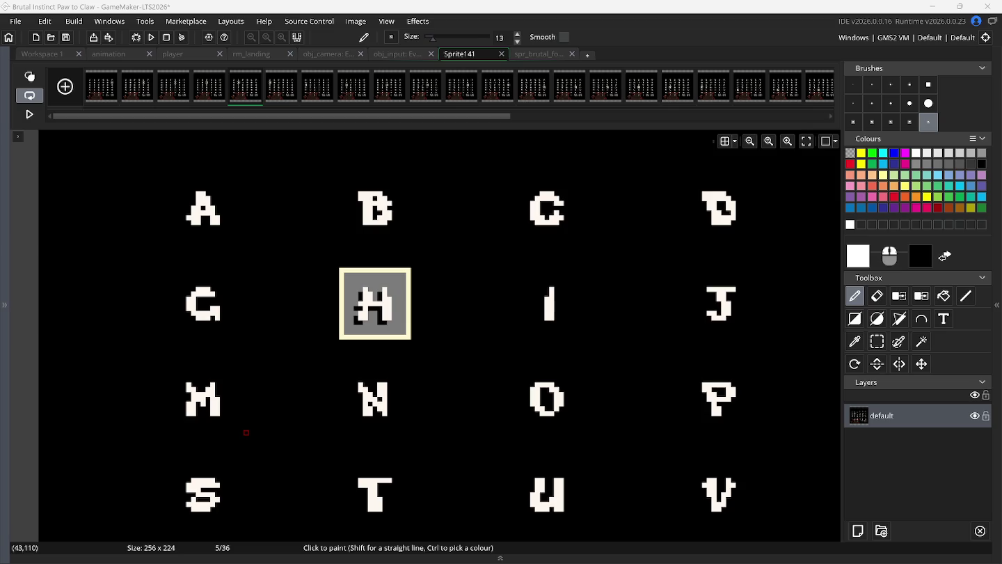
# - Check the G in spr_brutal_fonts, then rectangle-select and copy the H cell on Sprite141
pyautogui.moveTo(202, 303)
pyautogui.mouseDown()
pyautogui.moveTo(616, 278)
pyautogui.moveTo(411, 202)
pyautogui.moveTo(529, 63)
pyautogui.moveTo(480, 55)
pyautogui.moveTo(419, 230)
pyautogui.moveTo(526, 96)
pyautogui.mouseUp()
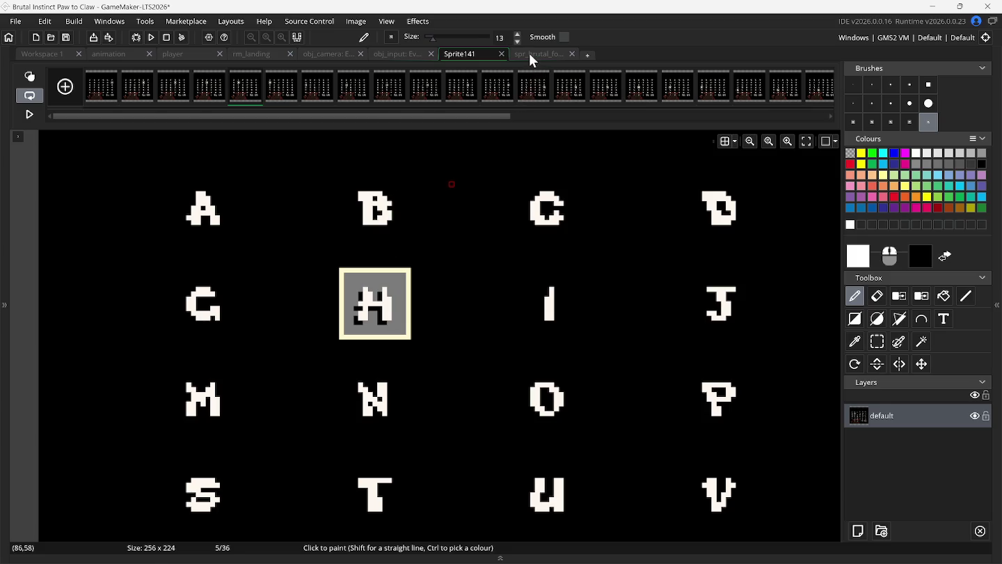
pyautogui.click(532, 62)
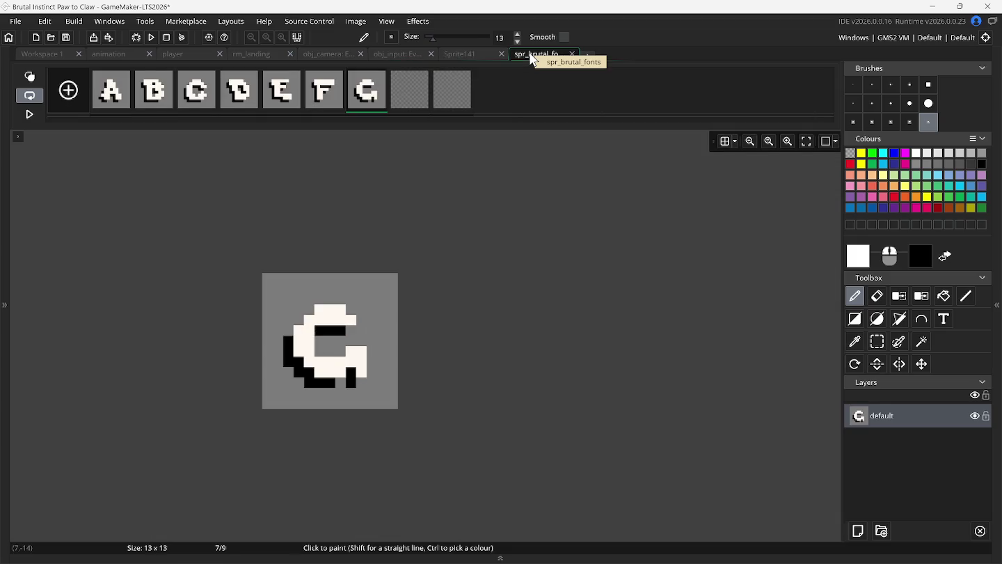
pyautogui.click(483, 54)
pyautogui.click(878, 341)
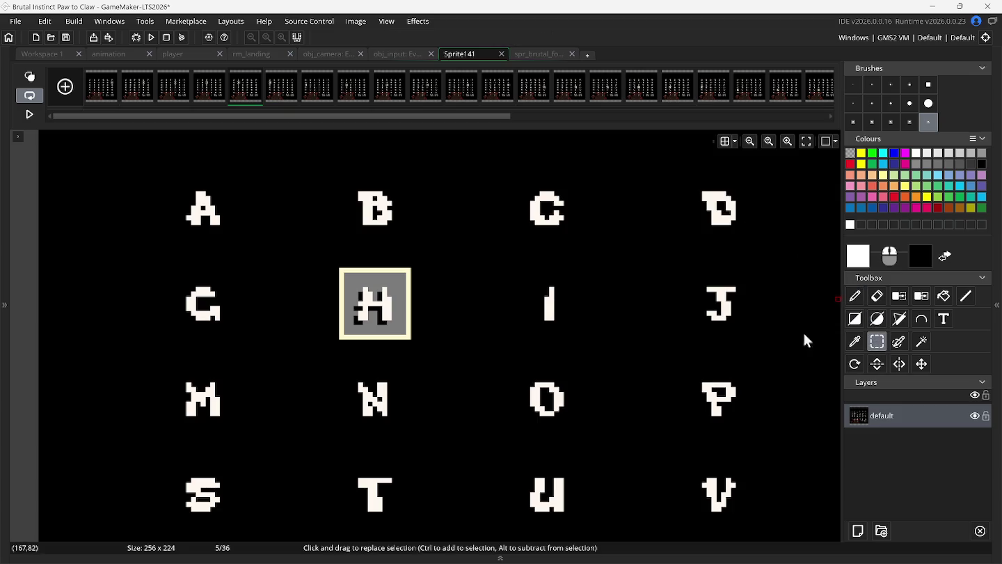
pyautogui.moveTo(345, 277); pyautogui.dragTo(407, 335)
pyautogui.hotkey('ctrl', 'c')
pyautogui.hotkey('ctrl', 'v')
# - Stamp H onto frame 8 of spr_brutal_fonts and return to the Sprite141 sheet
pyautogui.click(519, 53)
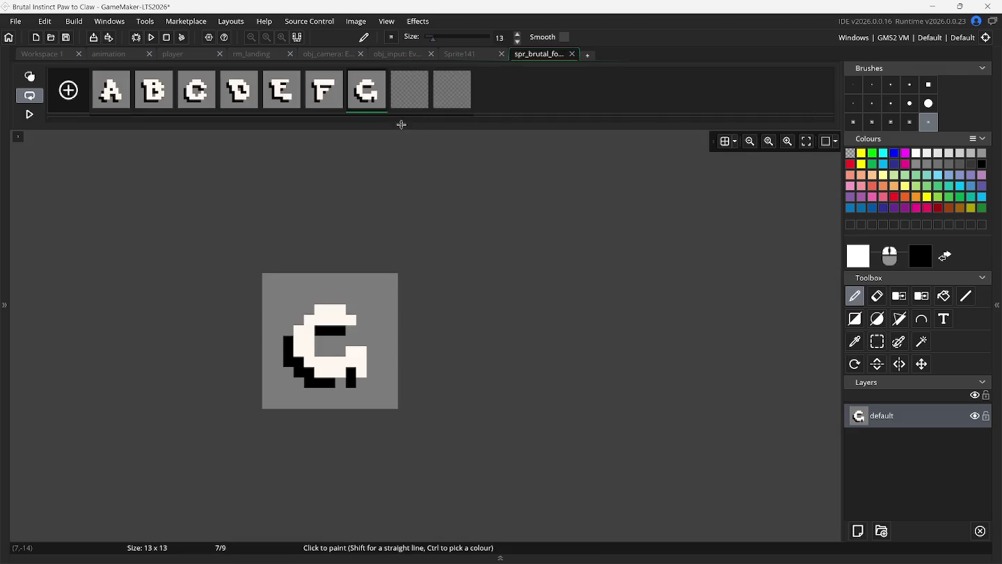
pyautogui.click(409, 90)
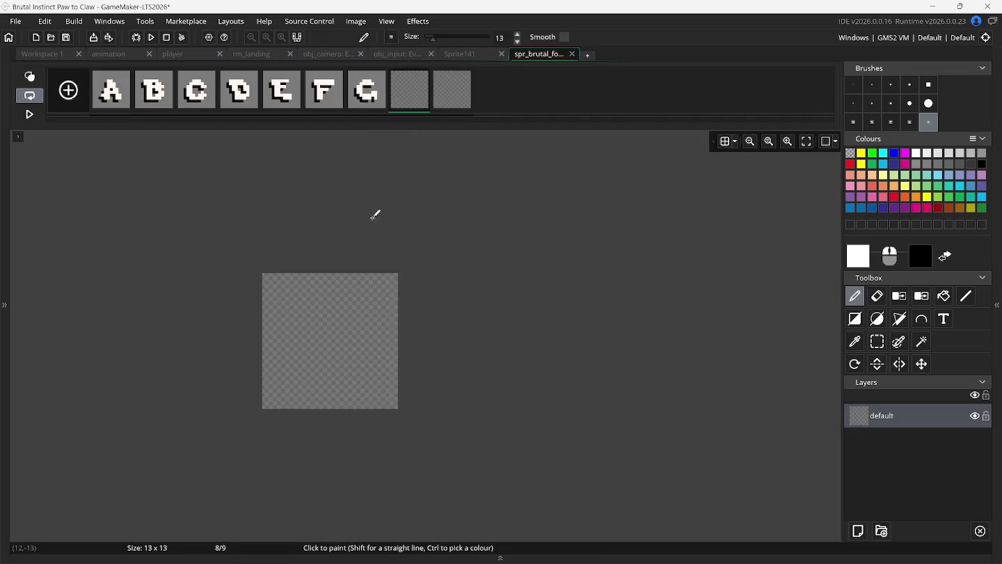
pyautogui.click(336, 334)
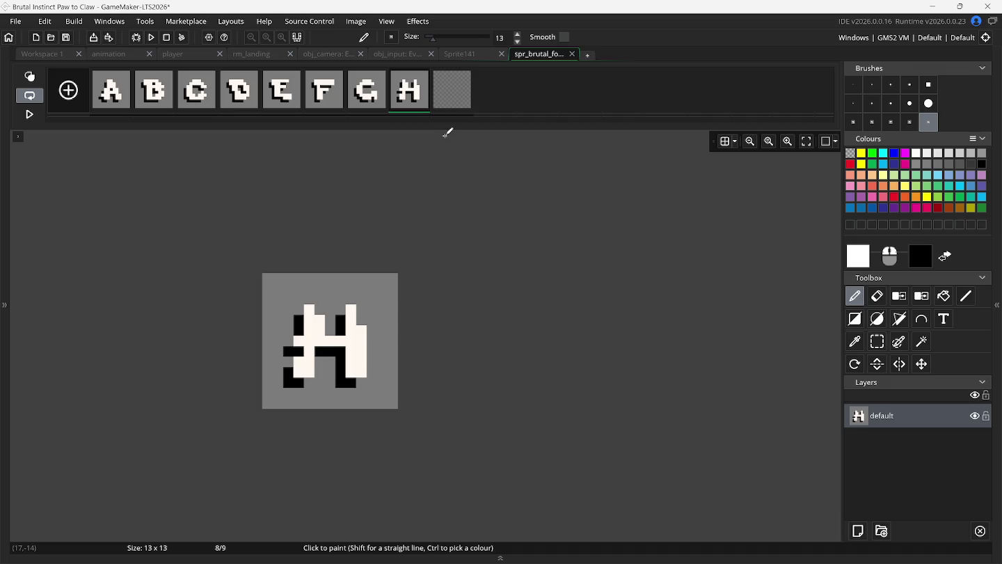
pyautogui.click(465, 61)
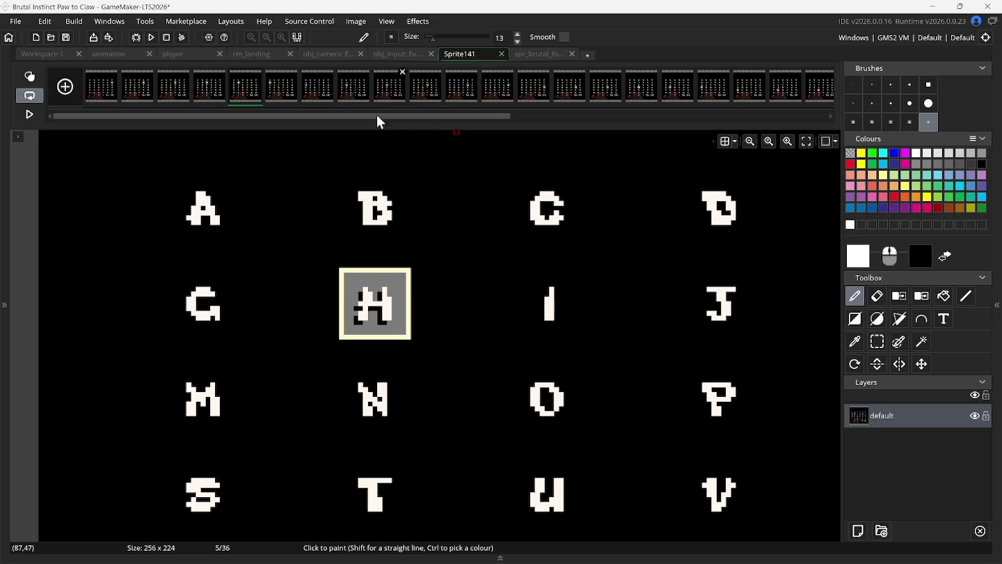
# - Delete a Sprite141 frame so I is highlighted, then rectangle-select and copy the I cell
pyautogui.click(259, 71)
pyautogui.click(223, 90)
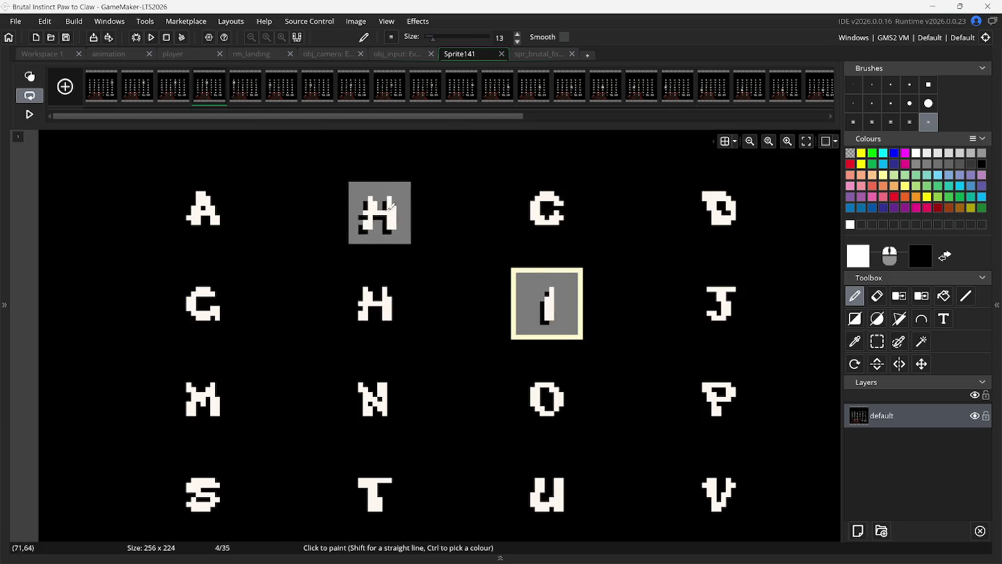
pyautogui.click(878, 342)
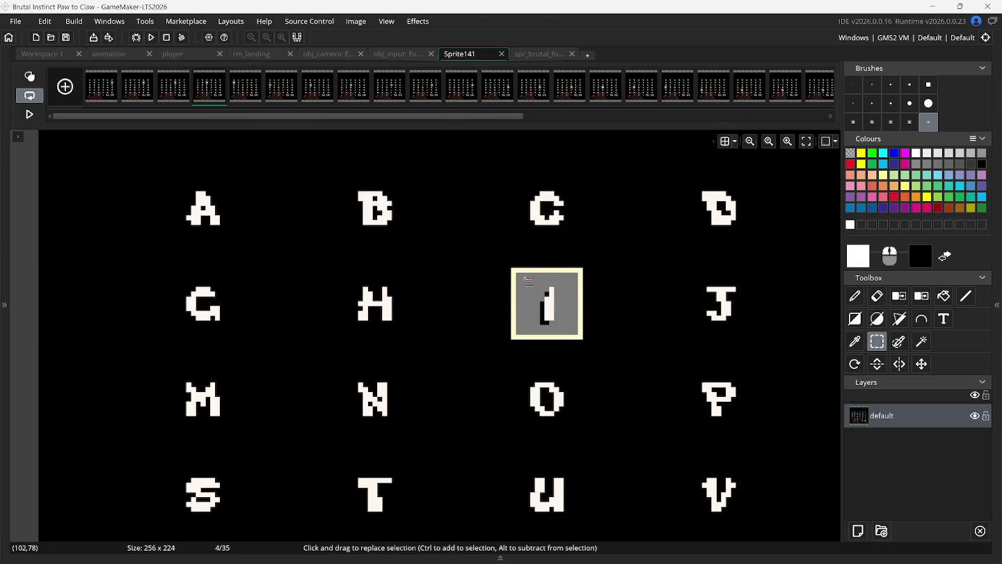
pyautogui.moveTo(519, 275); pyautogui.dragTo(577, 332)
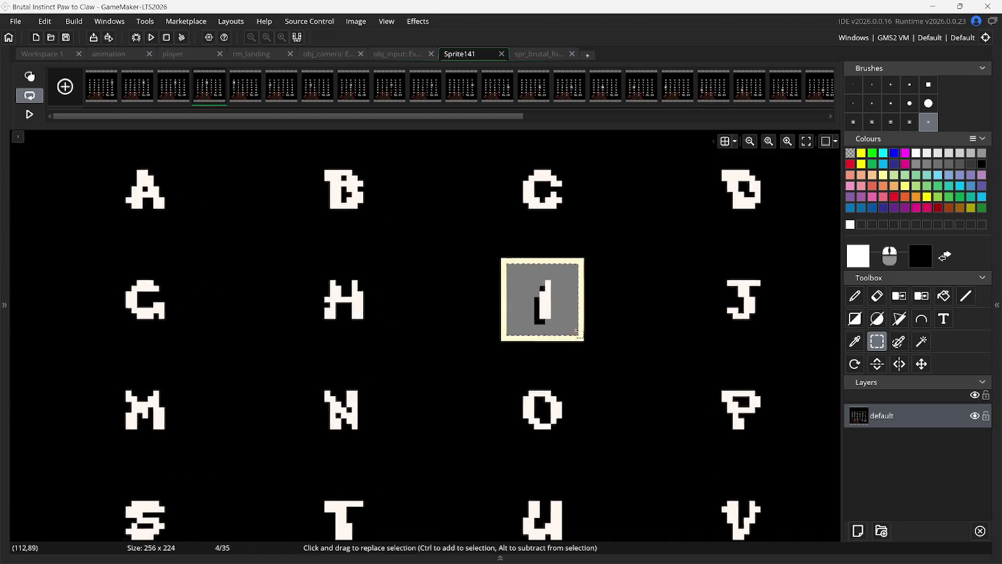
pyautogui.scroll(1, 577, 332)
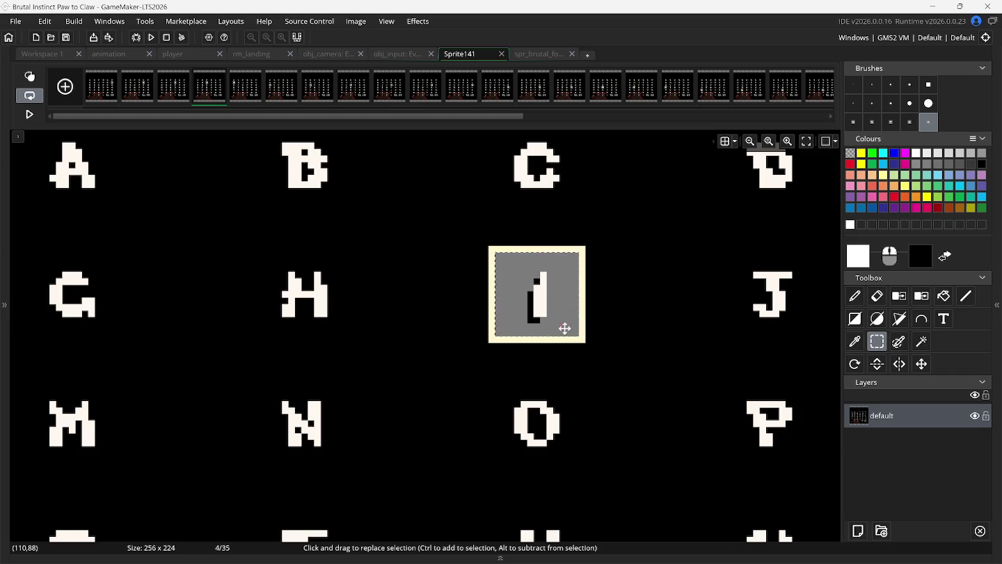
pyautogui.press('p')
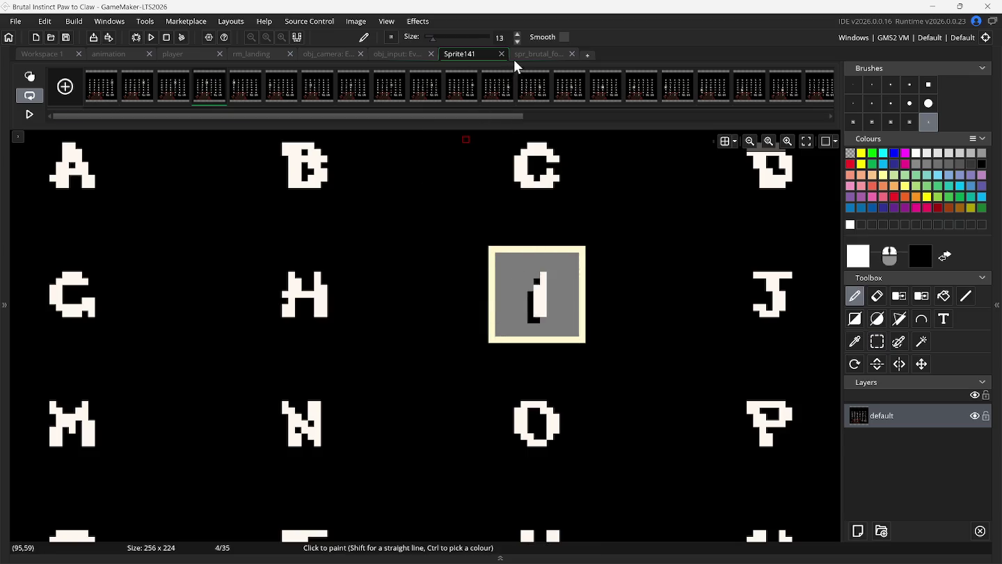
# - Paste I into frame 9 of spr_brutal_fonts and shift it up-left into place
pyautogui.click(522, 54)
pyautogui.click(453, 91)
pyautogui.hotkey('ctrl', 'v')
pyautogui.moveTo(355, 349); pyautogui.dragTo(336, 343)
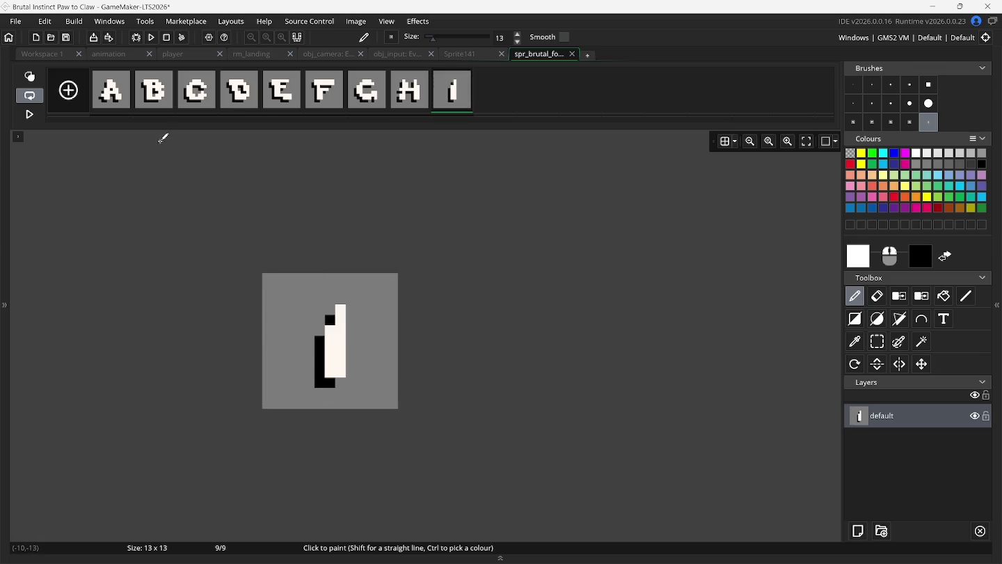
# - Add twelve empty frames after I, bringing spr_brutal_fonts to 36 frames
pyautogui.click(74, 93)
pyautogui.click(73, 94)
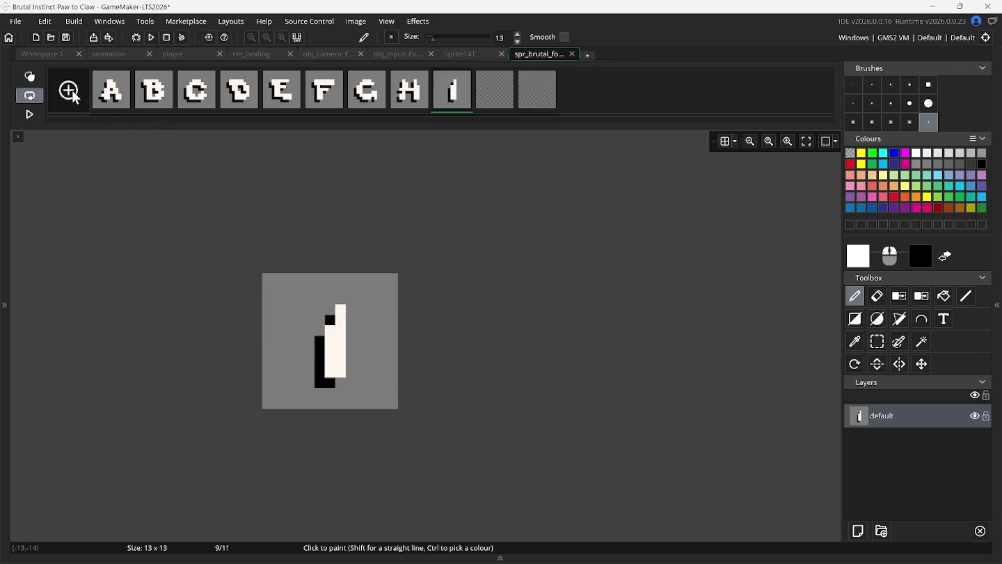
pyautogui.click(74, 93)
pyautogui.click(73, 93)
pyautogui.click(74, 93)
pyautogui.click(74, 94)
pyautogui.click(74, 93)
pyautogui.click(74, 93)
pyautogui.click(74, 93)
pyautogui.click(74, 93)
pyautogui.click(74, 93)
pyautogui.click(74, 93)
pyautogui.click(74, 93)
pyautogui.click(74, 93)
pyautogui.click(74, 93)
pyautogui.click(74, 93)
pyautogui.click(74, 93)
pyautogui.click(74, 93)
pyautogui.click(74, 93)
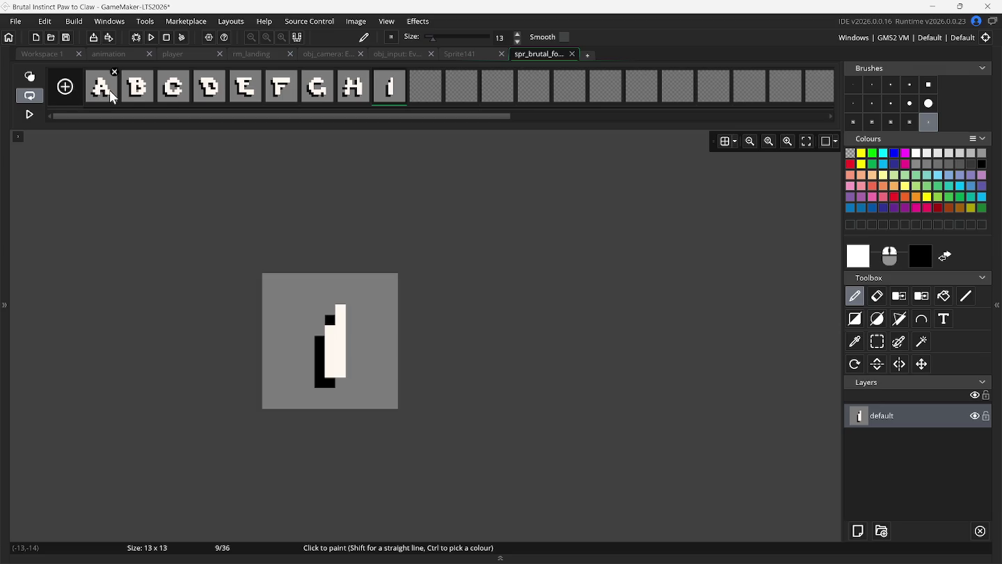
# - Back on Sprite141, delete a frame and switch to rectangle selection for the J cell
pyautogui.click(454, 54)
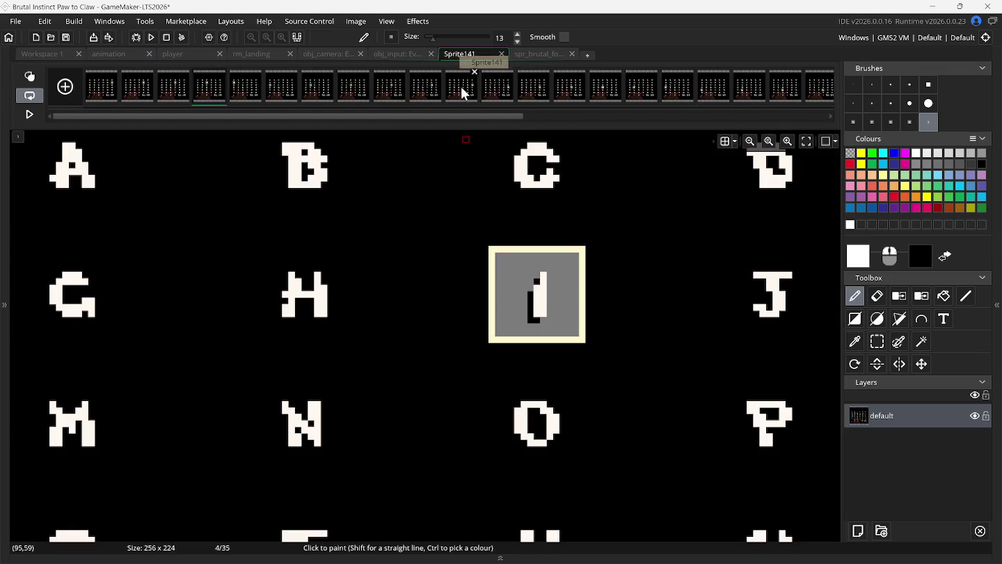
pyautogui.click(221, 71)
pyautogui.moveTo(182, 99)
pyautogui.mouseDown()
pyautogui.moveTo(176, 92)
pyautogui.moveTo(366, 187)
pyautogui.moveTo(483, 137)
pyautogui.moveTo(736, 310)
pyautogui.mouseUp()
pyautogui.click(877, 341)
pyautogui.hscroll(3, 750, 335)
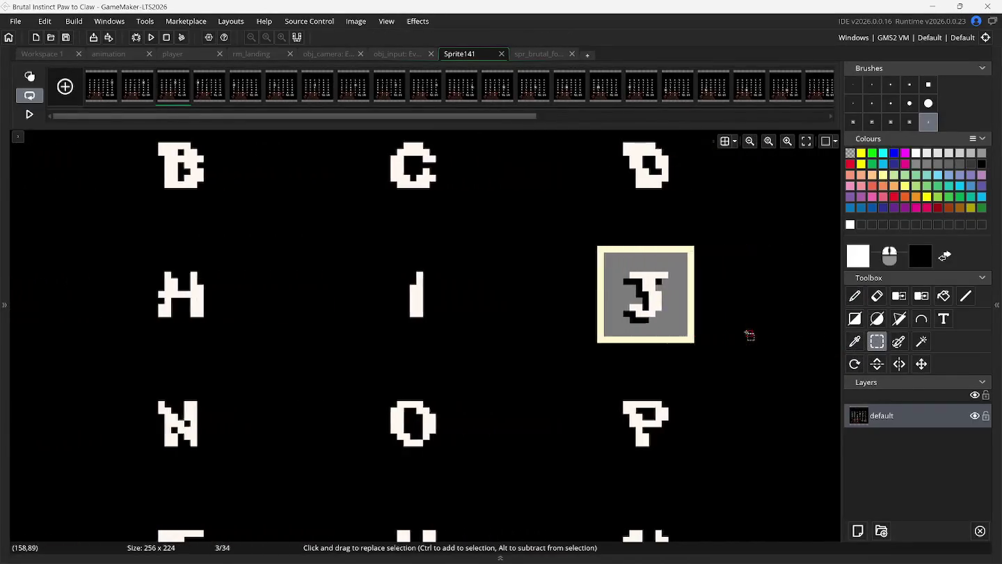
pyautogui.hscroll(2, 750, 334)
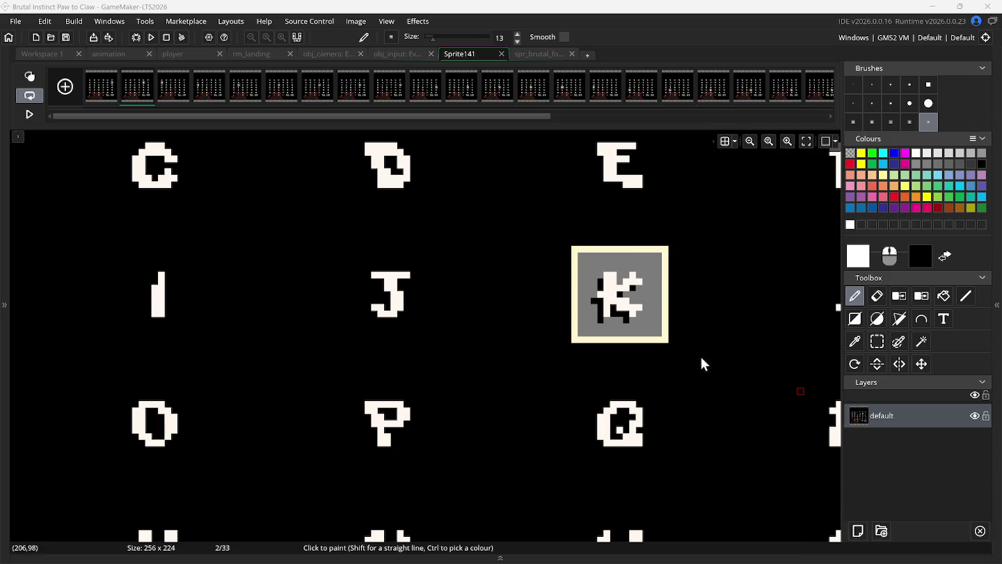
# - Paste and stamp the K glyph onto frame 11 of spr_brutal_fonts, then return to Sprite141
pyautogui.click(536, 54)
pyautogui.click(461, 87)
pyautogui.hotkey('ctrl', 'v')
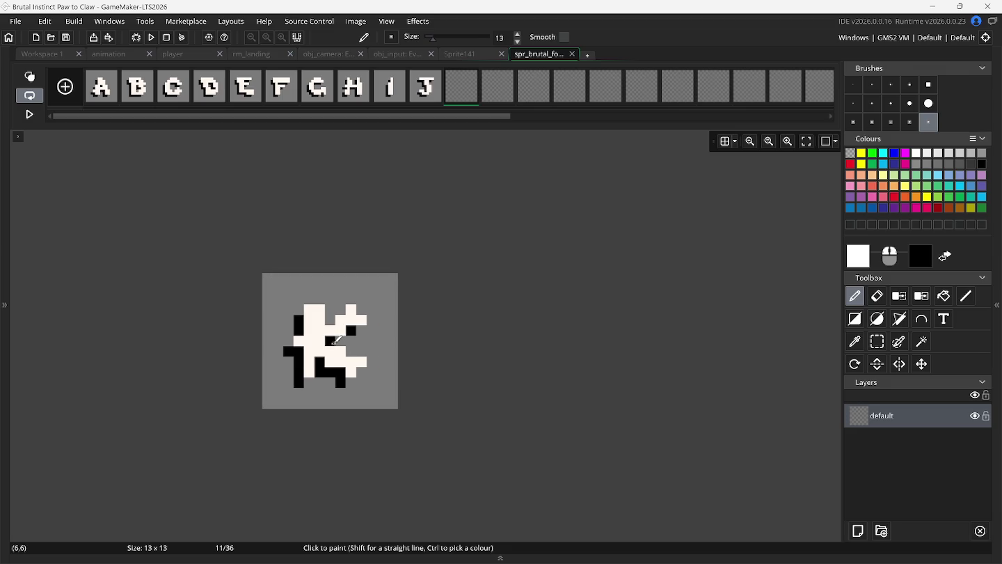
pyautogui.click(329, 334)
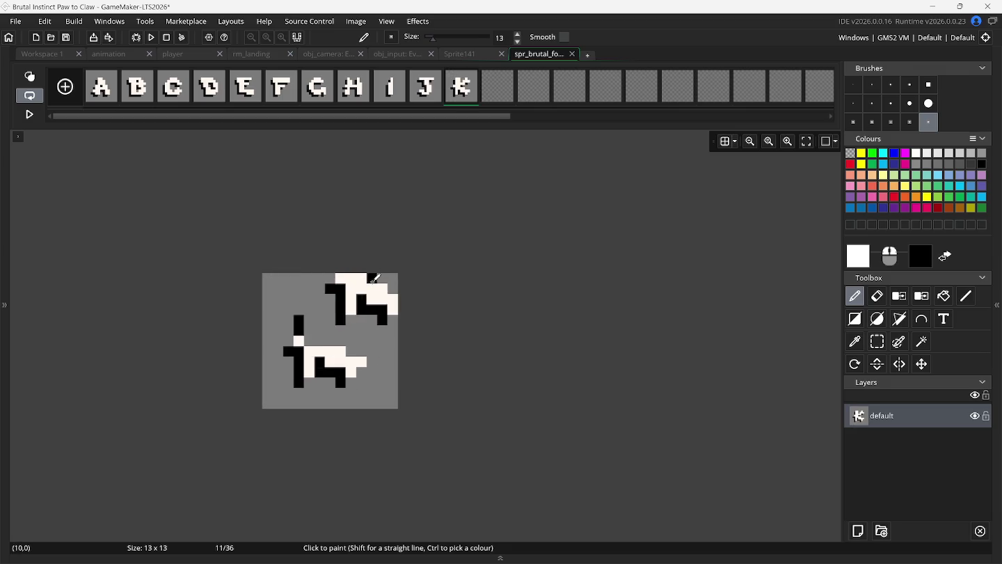
pyautogui.click(340, 320)
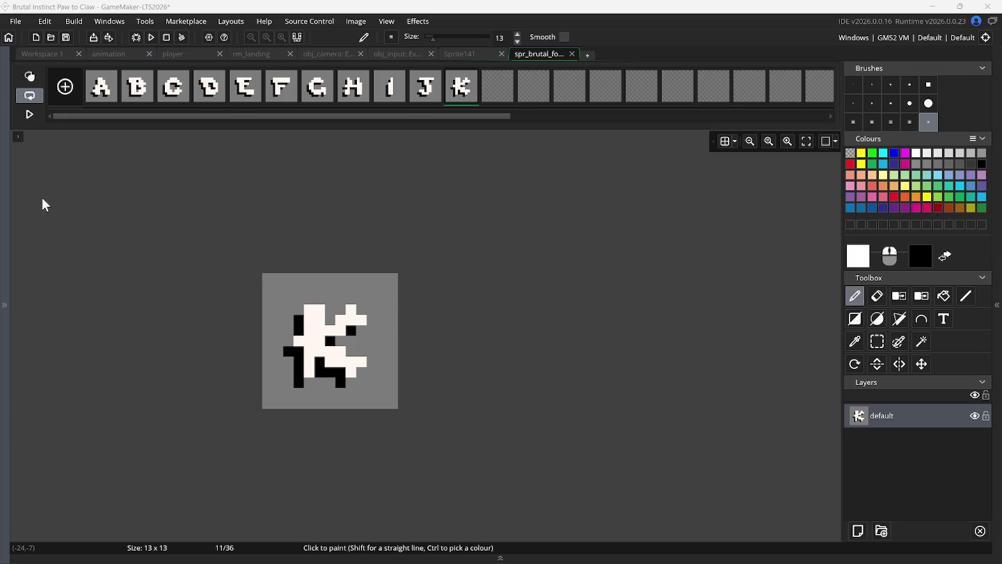
pyautogui.click(466, 55)
pyautogui.hotkey('ctrl', 'v')
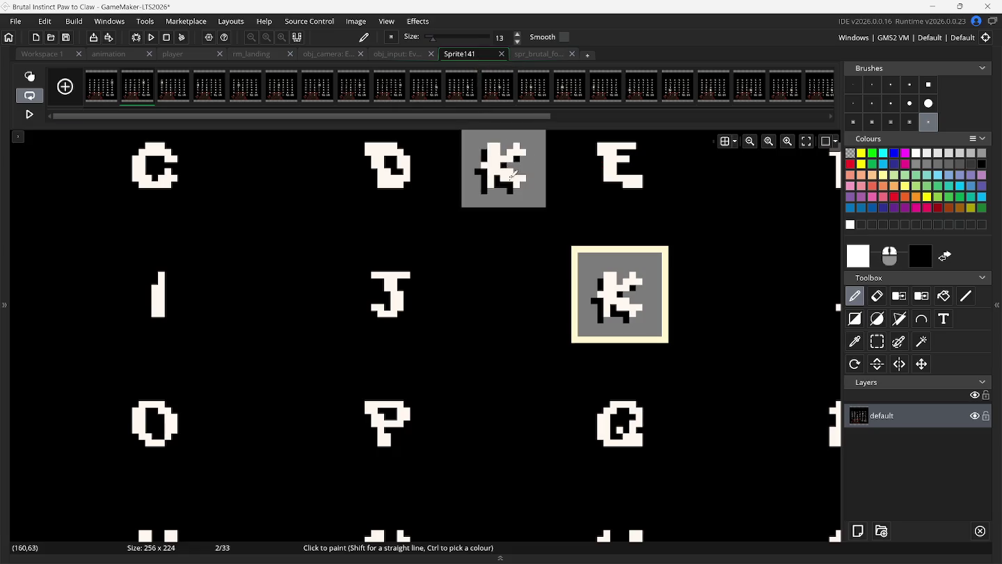
# - Delete a Sprite141 frame so L is highlighted, then select and copy the L cell
pyautogui.click(151, 72)
pyautogui.click(103, 91)
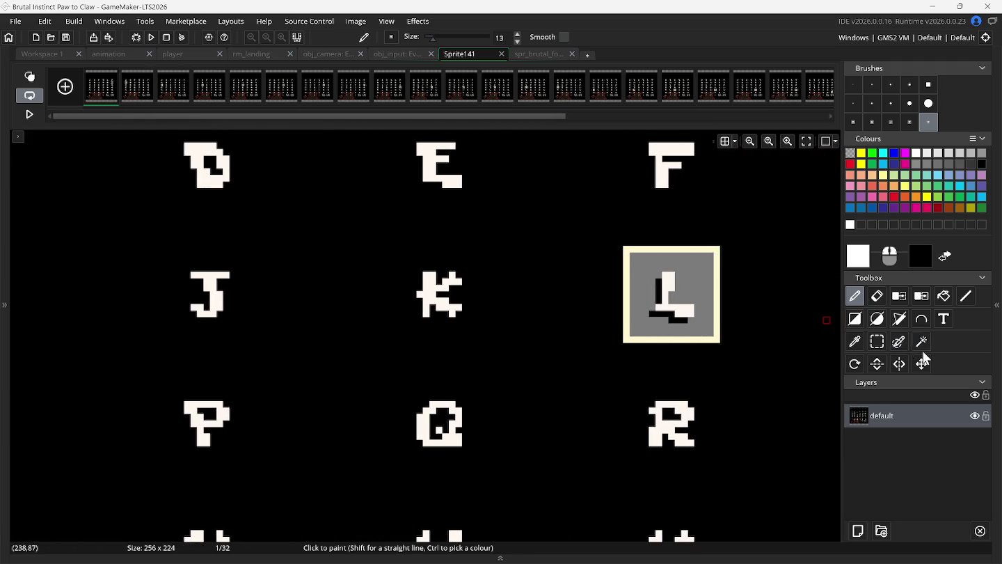
pyautogui.click(879, 342)
pyautogui.moveTo(637, 260)
pyautogui.mouseDown()
pyautogui.moveTo(655, 294)
pyautogui.moveTo(711, 337)
pyautogui.mouseUp()
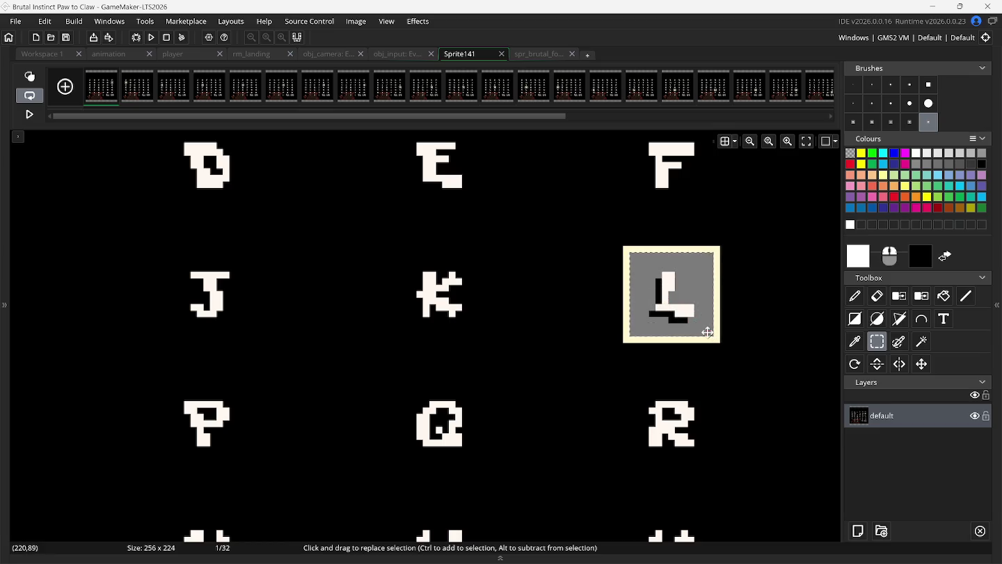
pyautogui.hotkey('ctrl', 'v')
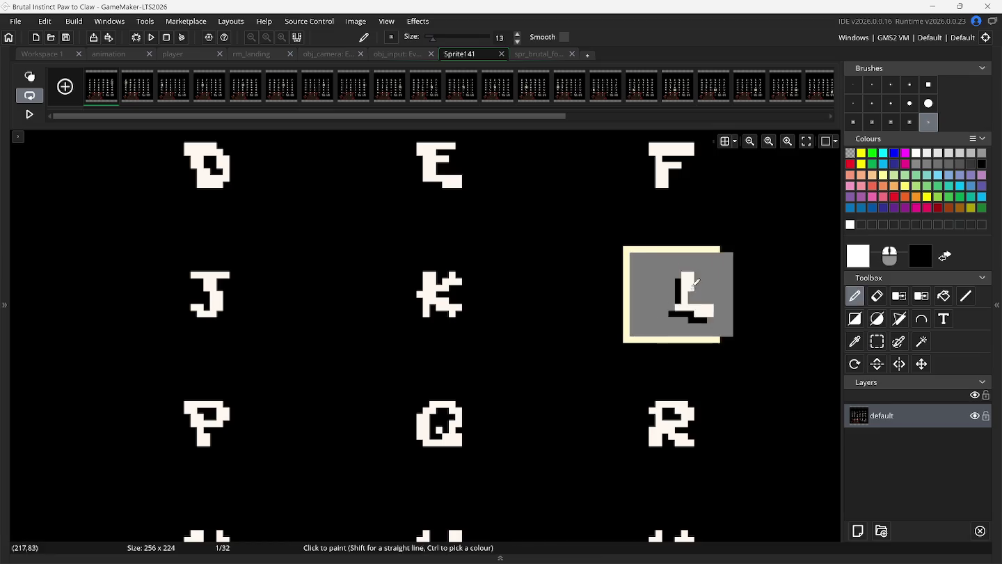
# - Stamp L onto frame 12 of spr_brutal_fonts and return to the Sprite141 sheet
pyautogui.click(553, 54)
pyautogui.click(508, 91)
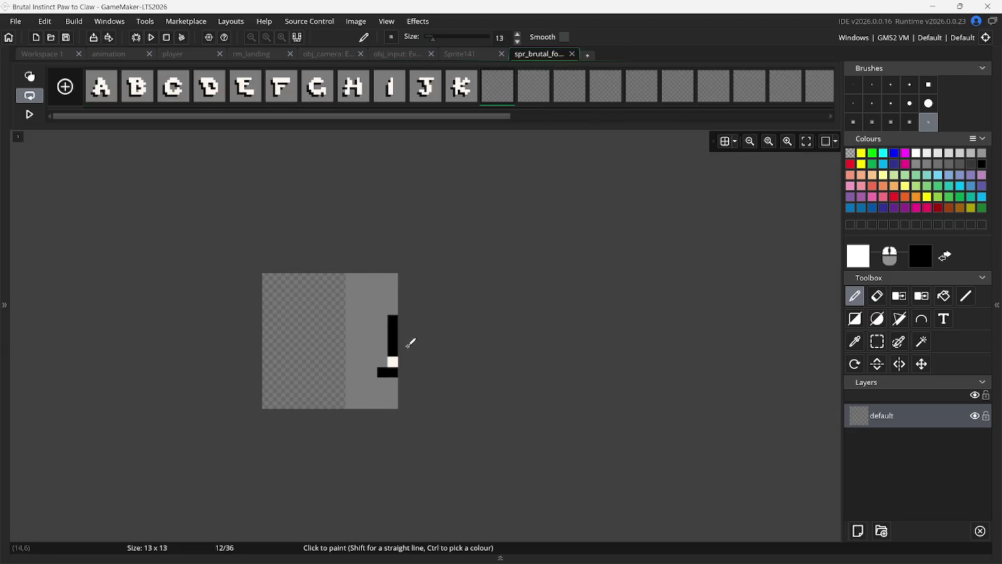
pyautogui.click(330, 341)
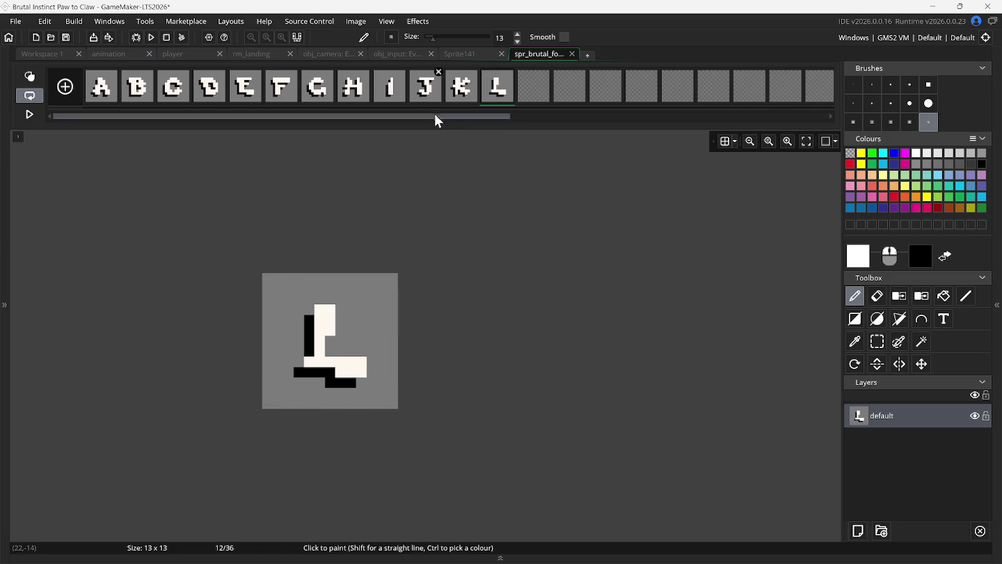
pyautogui.click(474, 57)
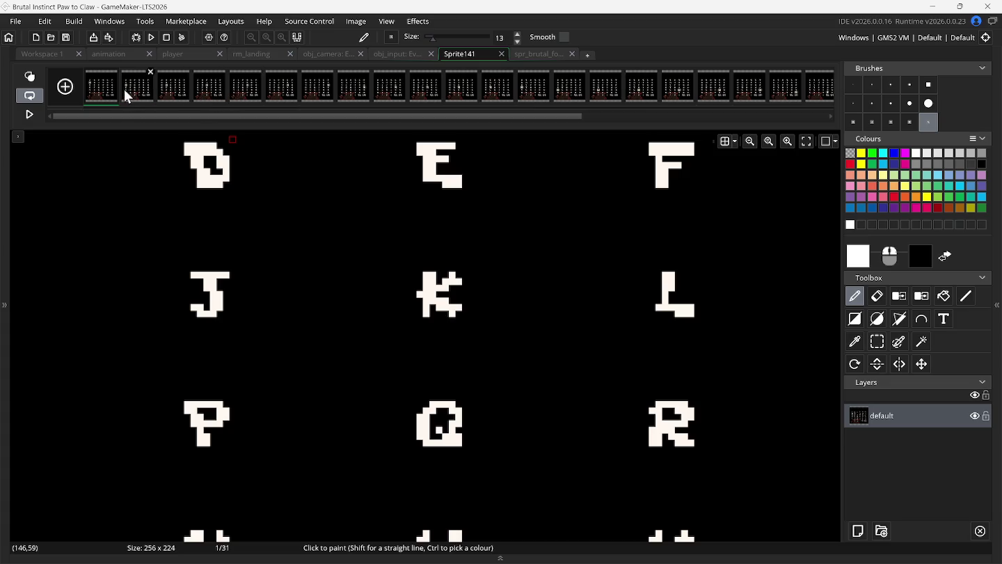
# - Delete Sprite141's first frame so M is highlighted, checking spr_brutal_fonts along the way
pyautogui.moveTo(107, 88); pyautogui.dragTo(255, 208)
pyautogui.scroll(-5, 256, 208)
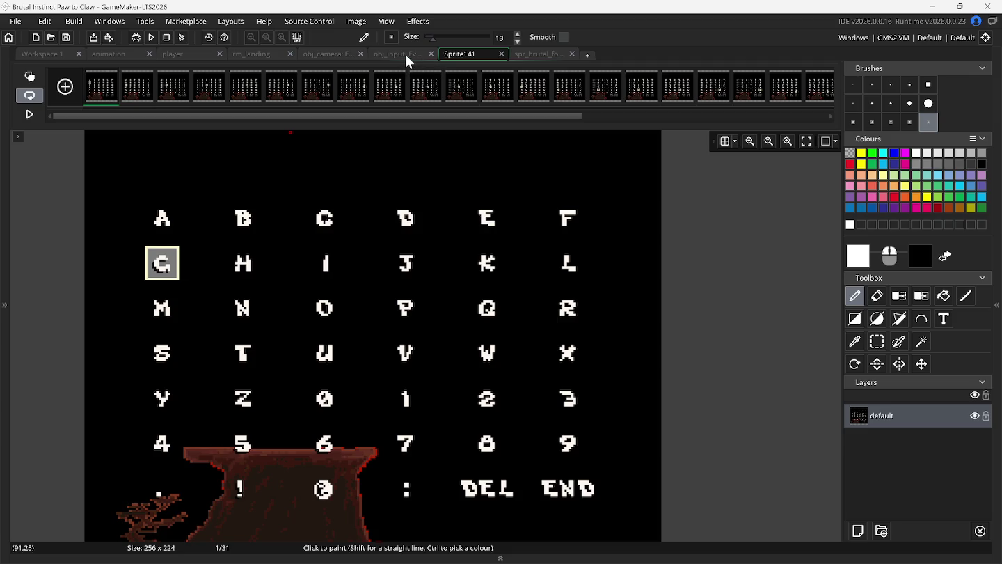
pyautogui.click(530, 56)
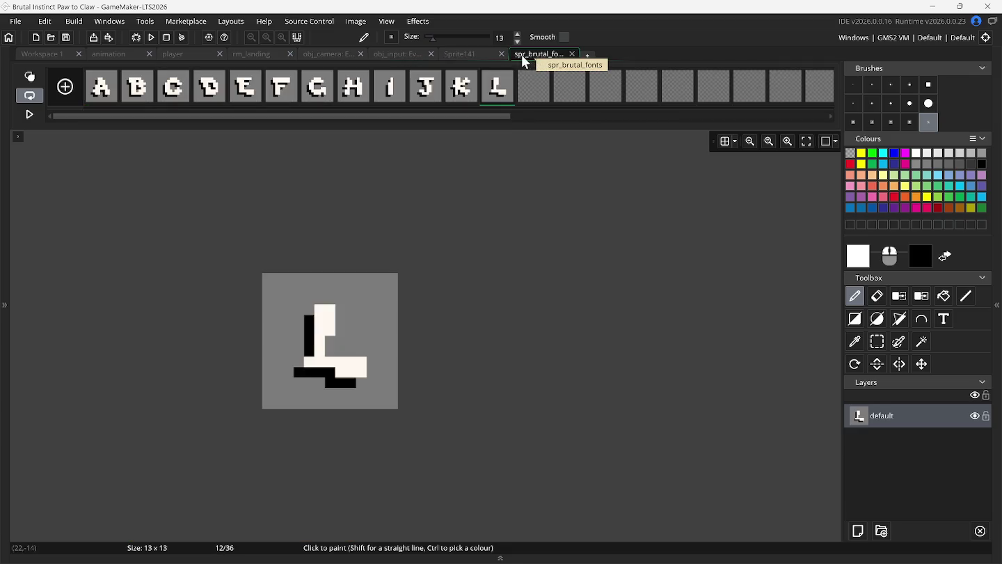
pyautogui.click(475, 53)
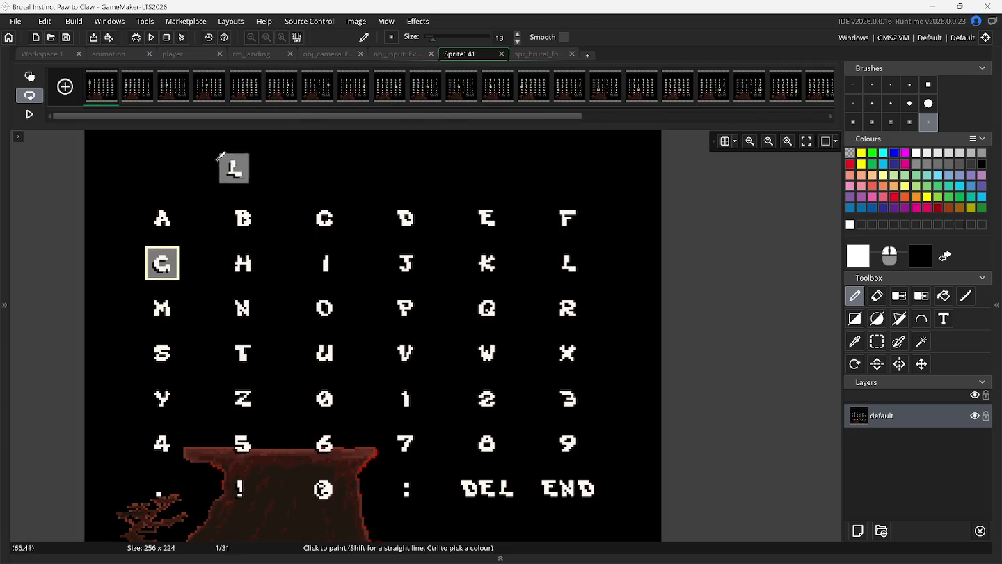
pyautogui.click(115, 71)
pyautogui.moveTo(117, 86)
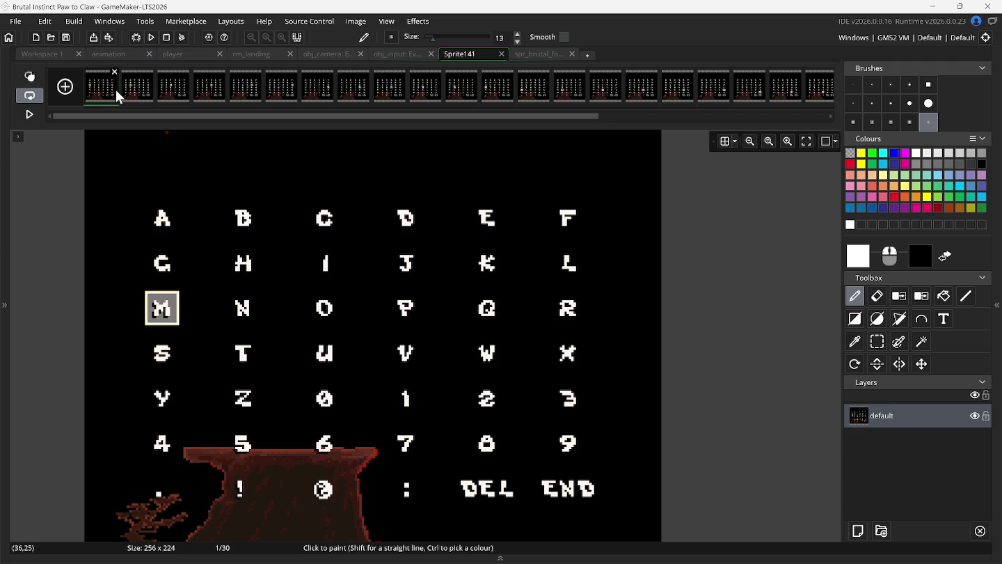
pyautogui.click(542, 55)
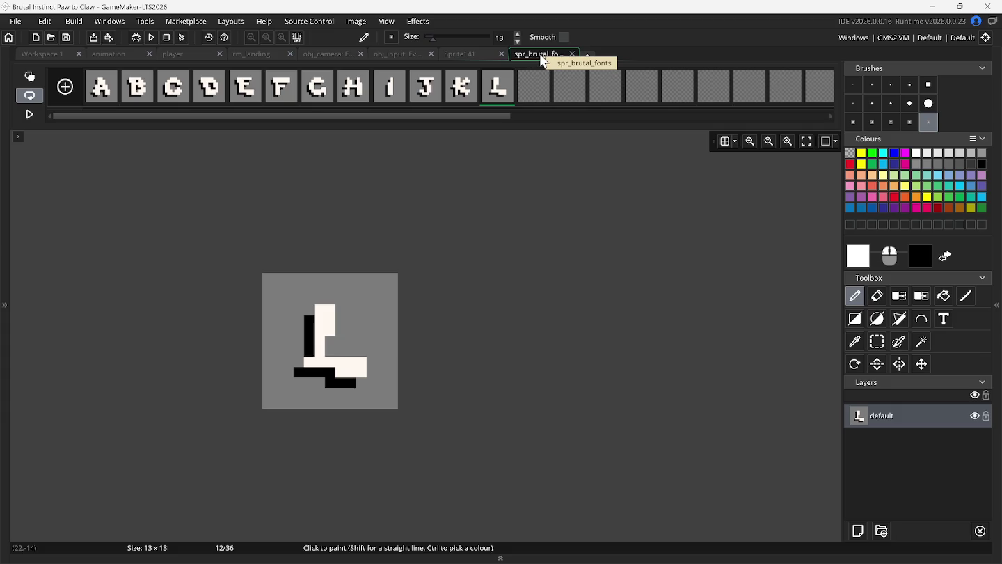
pyautogui.click(476, 54)
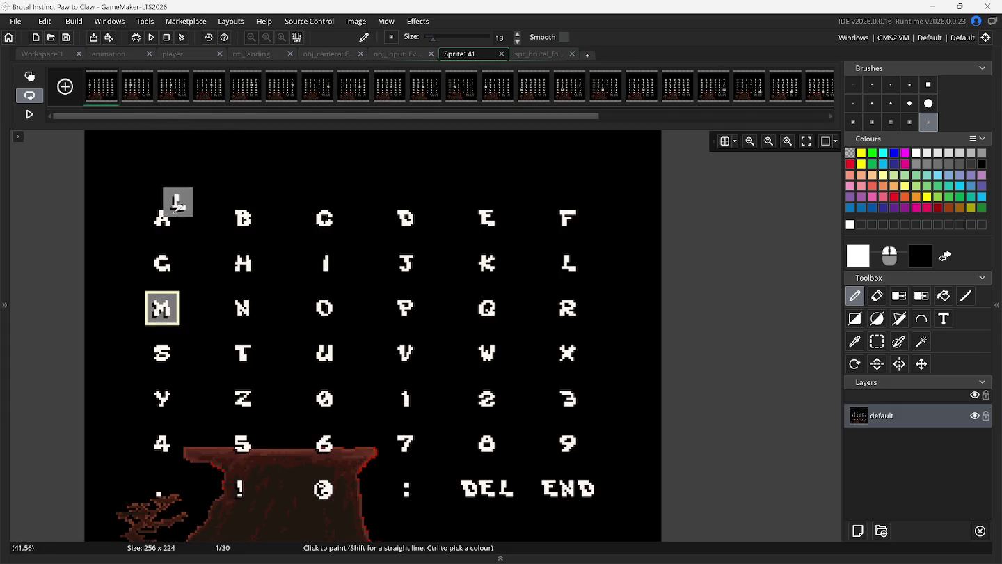
# - Copy the M cell and stamp it onto frame 13 of spr_brutal_fonts, then return to Sprite141
pyautogui.scroll(3, 173, 242)
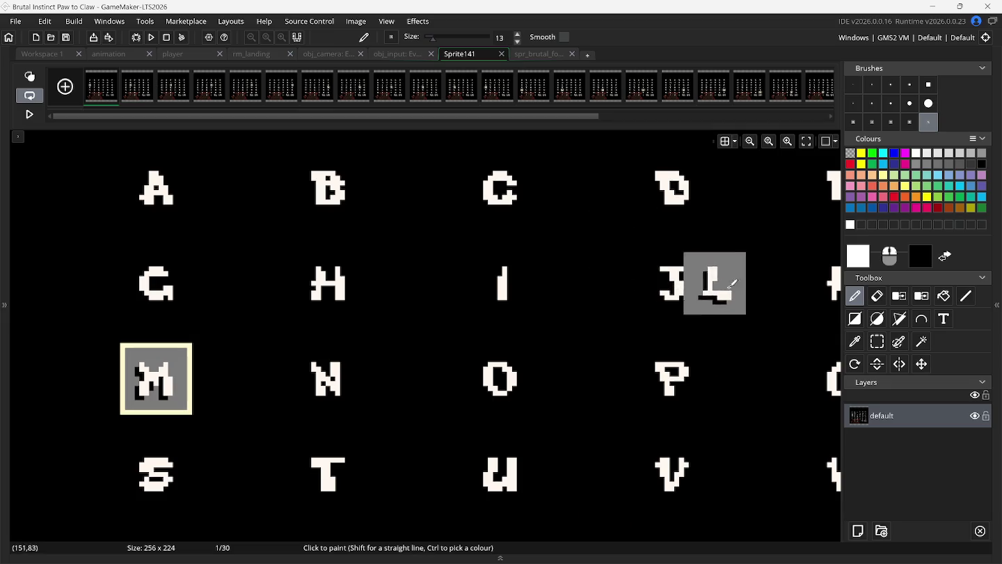
pyautogui.click(877, 341)
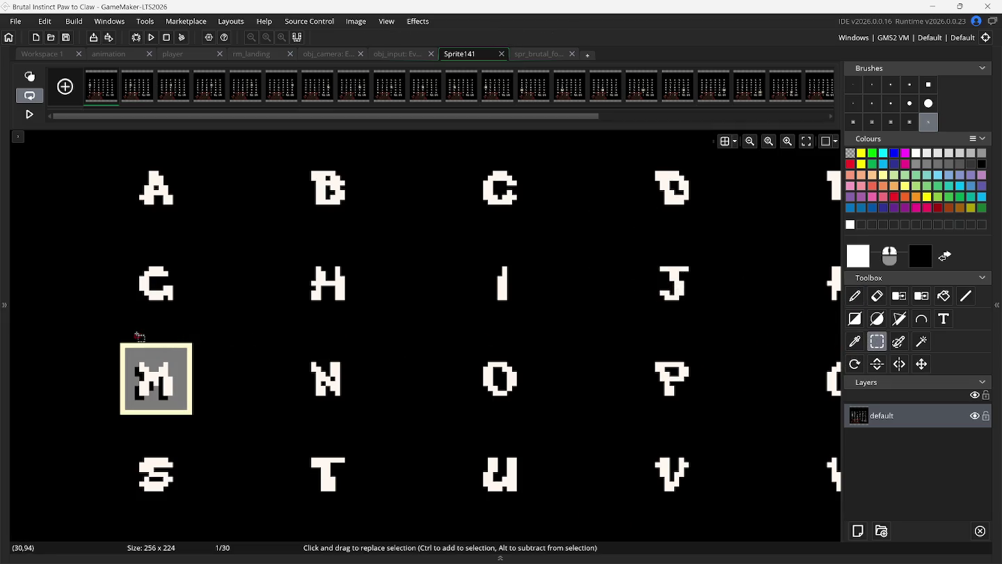
pyautogui.scroll(2, 139, 336)
pyautogui.moveTo(124, 296); pyautogui.dragTo(207, 380)
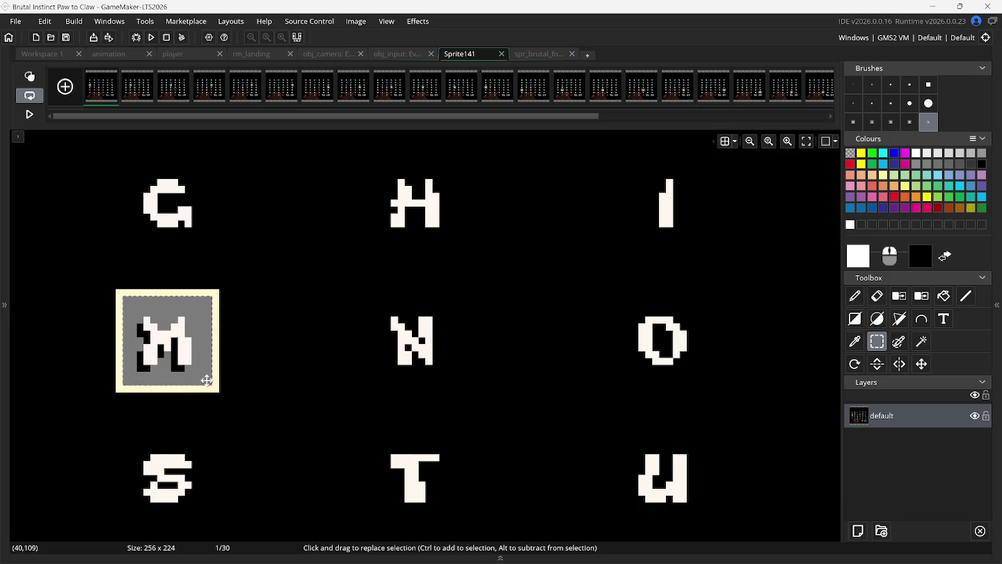
pyautogui.hotkey('ctrl', 'b')
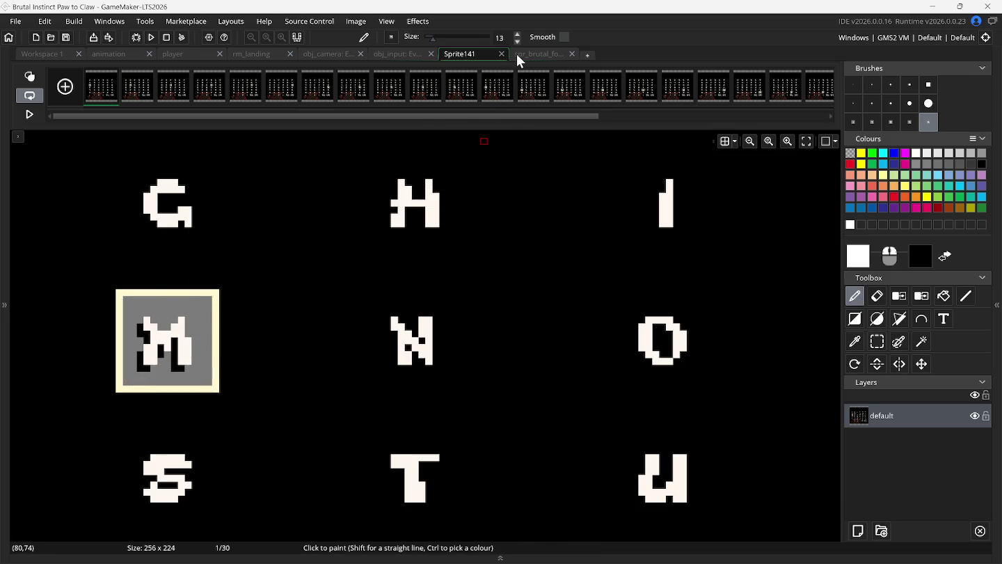
pyautogui.click(526, 54)
pyautogui.click(520, 98)
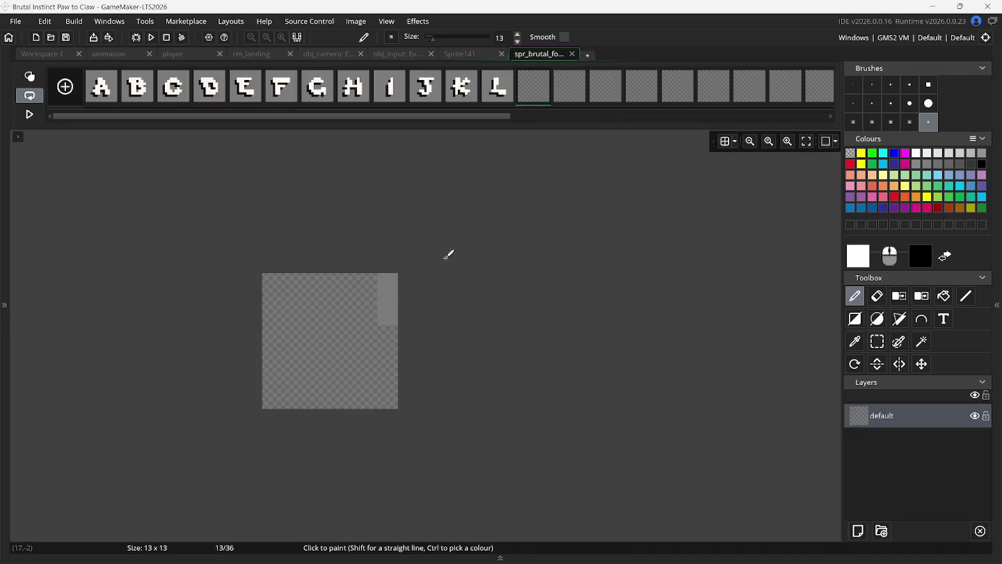
pyautogui.click(338, 337)
pyautogui.click(469, 50)
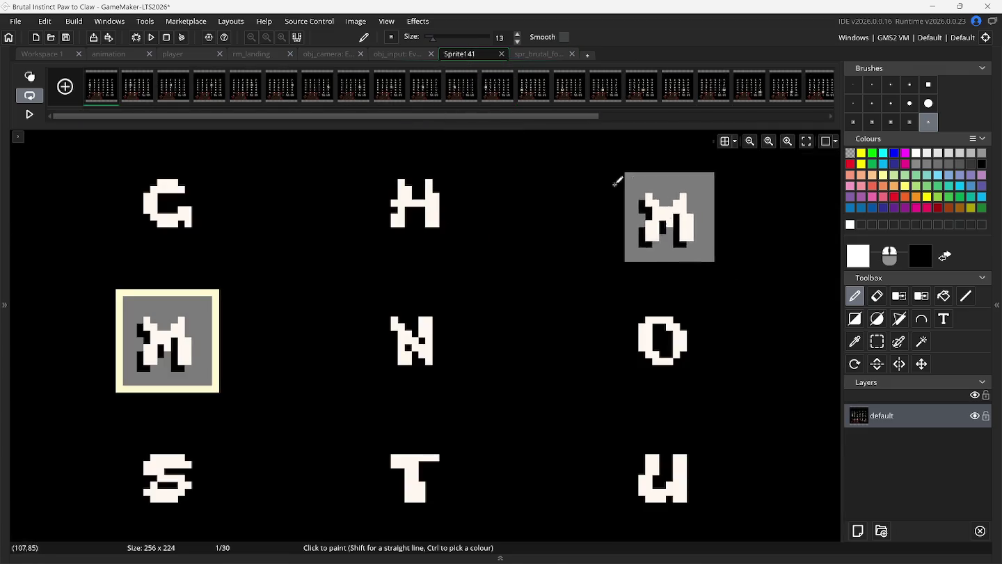
# - Delete Sprite141's first frame and rectangle-select the N cell for frame 14
pyautogui.click(114, 71)
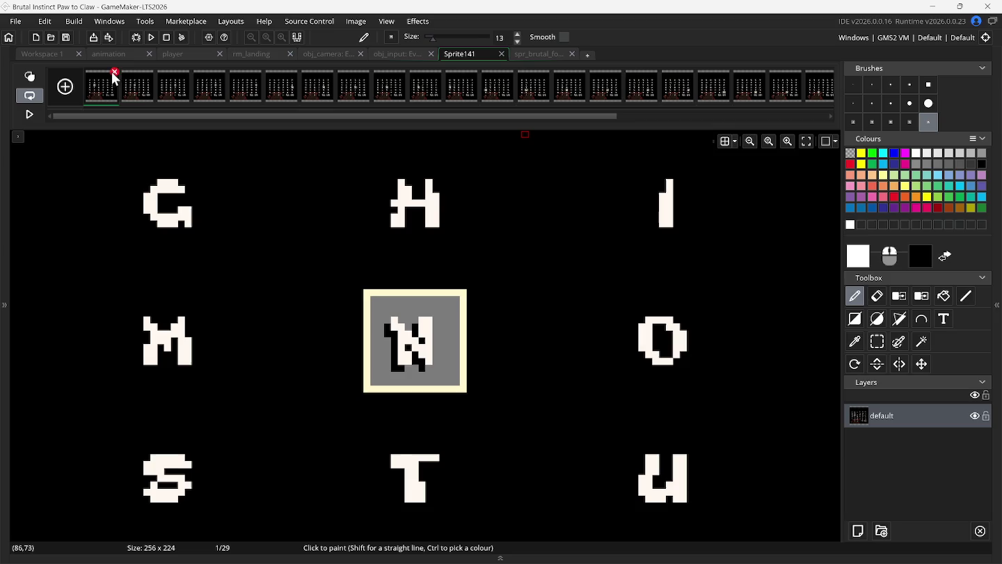
pyautogui.click(877, 341)
pyautogui.moveTo(376, 303)
pyautogui.mouseDown()
pyautogui.moveTo(453, 381)
pyautogui.moveTo(438, 336)
pyautogui.moveTo(459, 139)
pyautogui.moveTo(527, 56)
pyautogui.moveTo(522, 89)
pyautogui.moveTo(550, 115)
pyautogui.moveTo(346, 347)
pyautogui.moveTo(335, 333)
pyautogui.mouseUp()
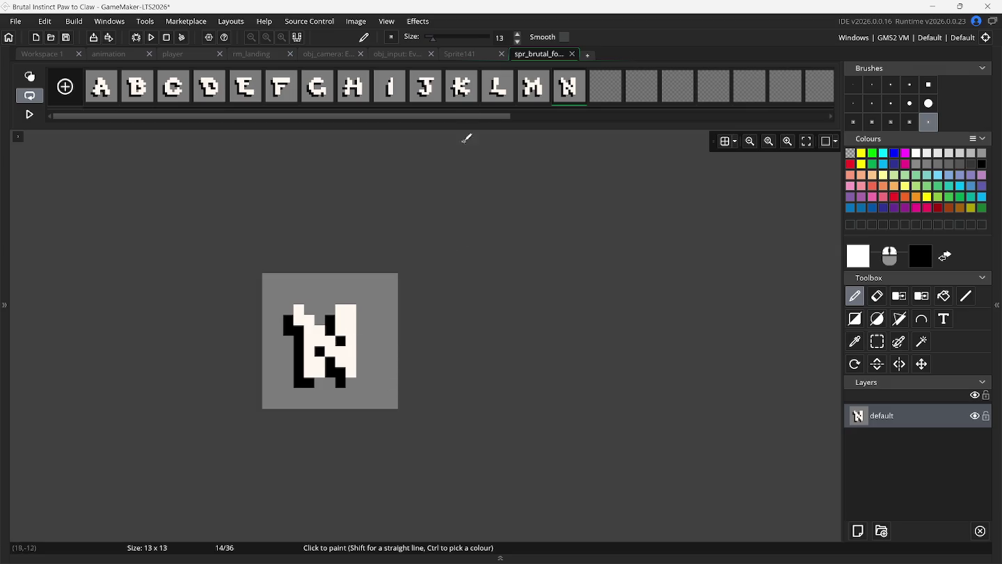
pyautogui.moveTo(467, 57)
pyautogui.mouseDown()
pyautogui.moveTo(496, 170)
pyautogui.moveTo(572, 154)
pyautogui.moveTo(215, 132)
pyautogui.moveTo(149, 101)
pyautogui.mouseUp()
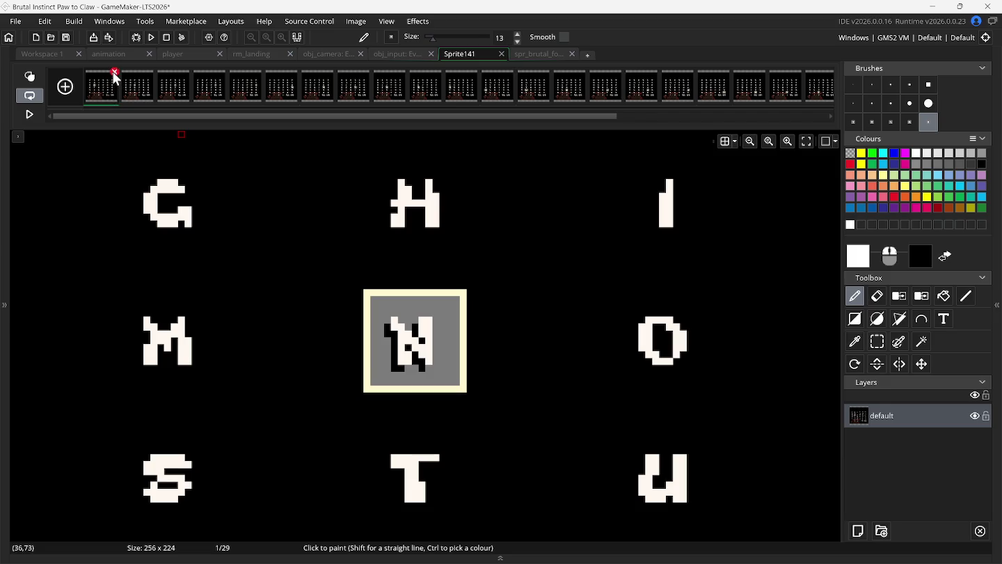
# - Delete the next first frame, select O, and paste it into frame 15 of spr_brutal_fonts
pyautogui.click(115, 72)
pyautogui.click(878, 341)
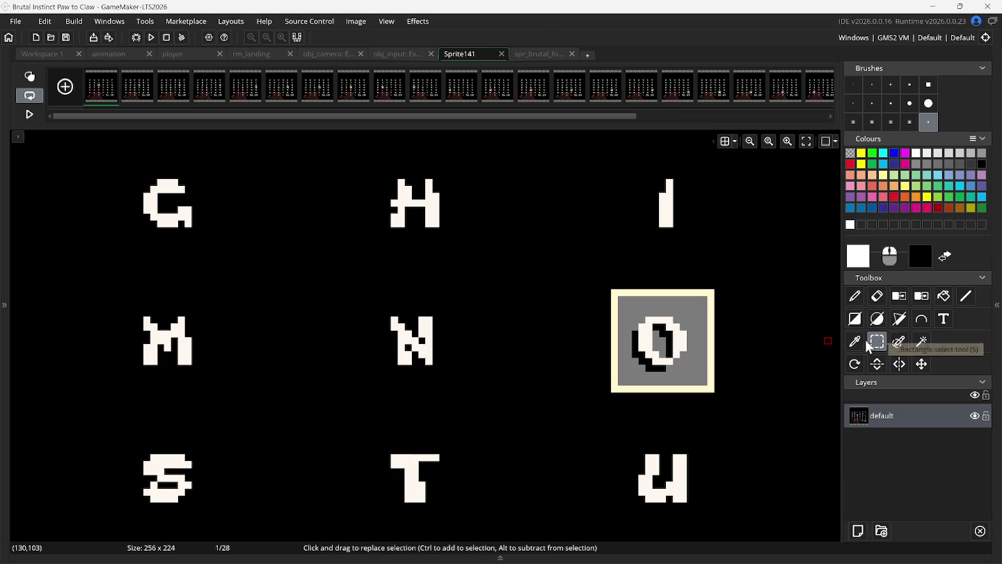
pyautogui.moveTo(623, 304)
pyautogui.mouseDown()
pyautogui.moveTo(652, 357)
pyautogui.moveTo(702, 381)
pyautogui.moveTo(710, 398)
pyautogui.moveTo(522, 82)
pyautogui.mouseUp()
pyautogui.click(538, 55)
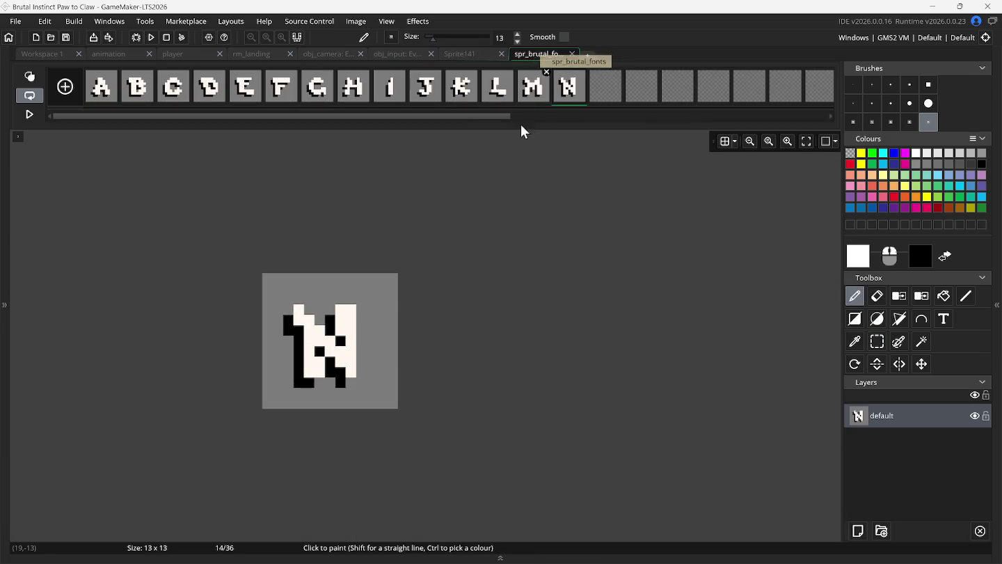
pyautogui.click(604, 96)
pyautogui.hotkey('ctrl', 'v')
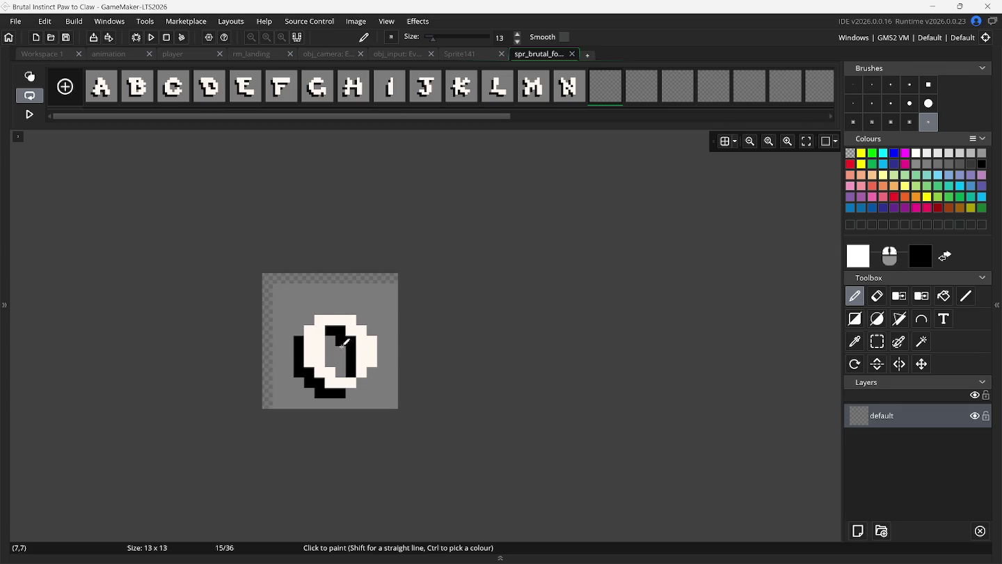
pyautogui.click(336, 341)
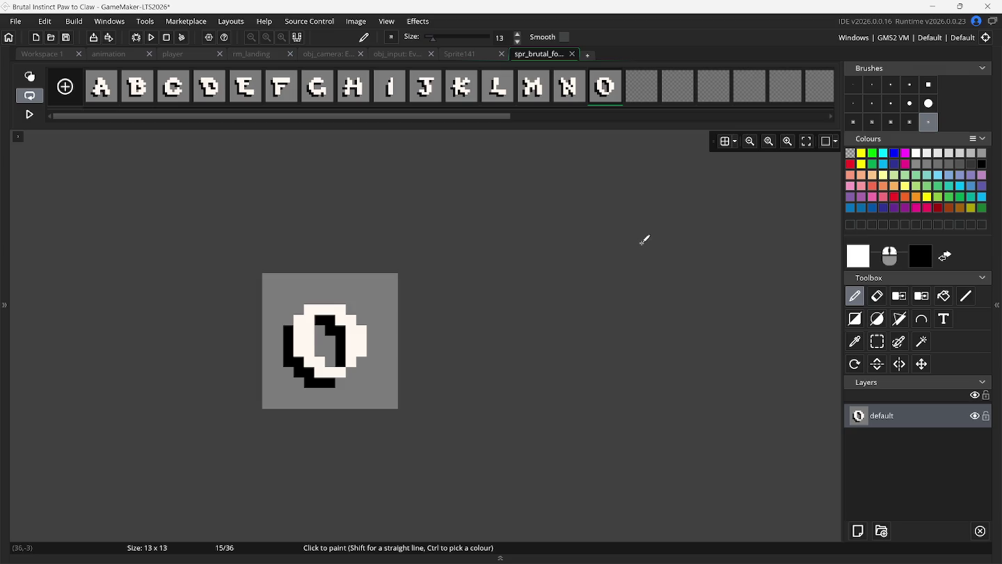
pyautogui.click(478, 52)
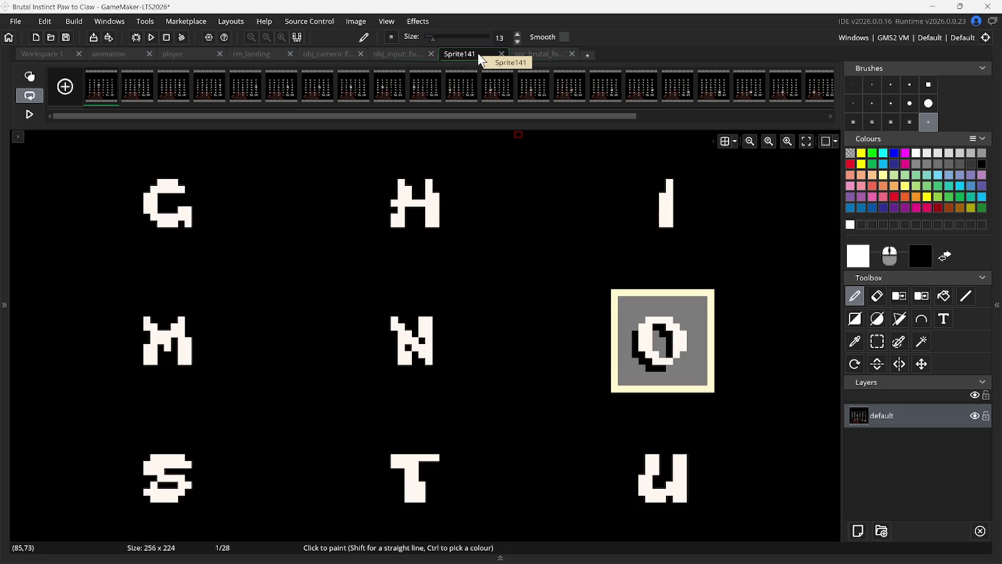
# - Delete Sprite141's first frame, copy P, and stamp it into frame 16 of spr_brutal_fonts
pyautogui.hotkey('ctrl', 'v')
pyautogui.scroll(-2, 529, 148)
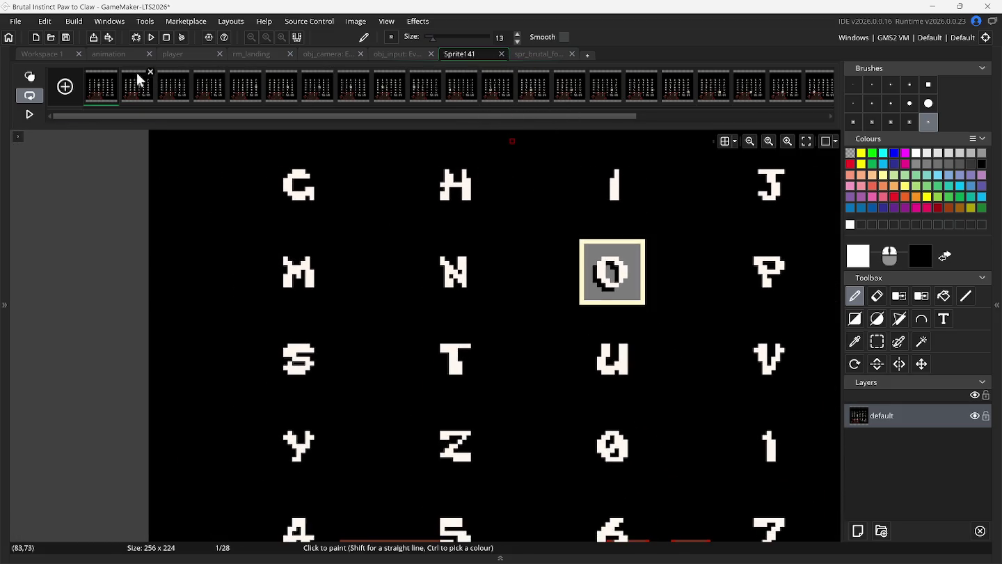
pyautogui.click(113, 72)
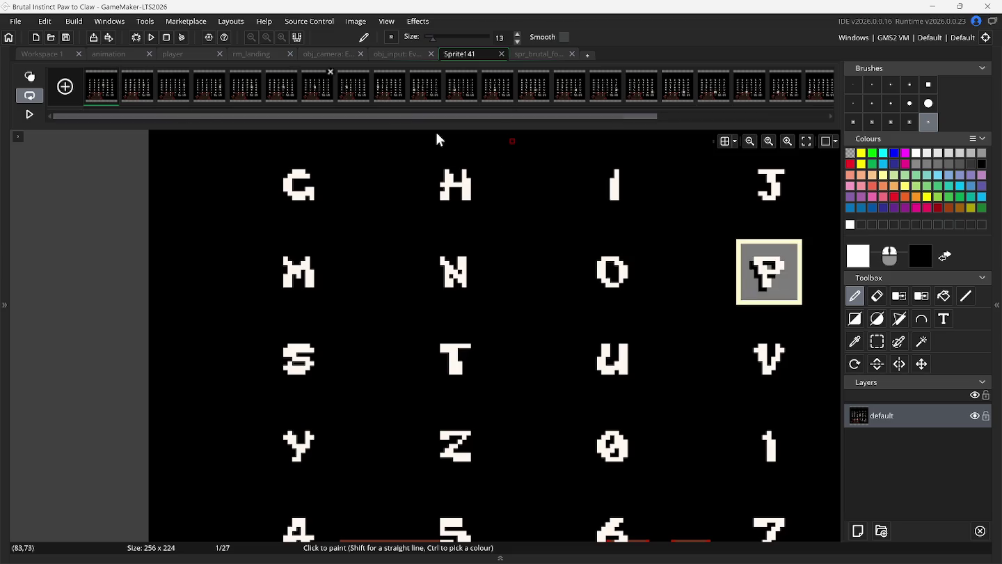
pyautogui.click(877, 341)
pyautogui.hscroll(3, 767, 336)
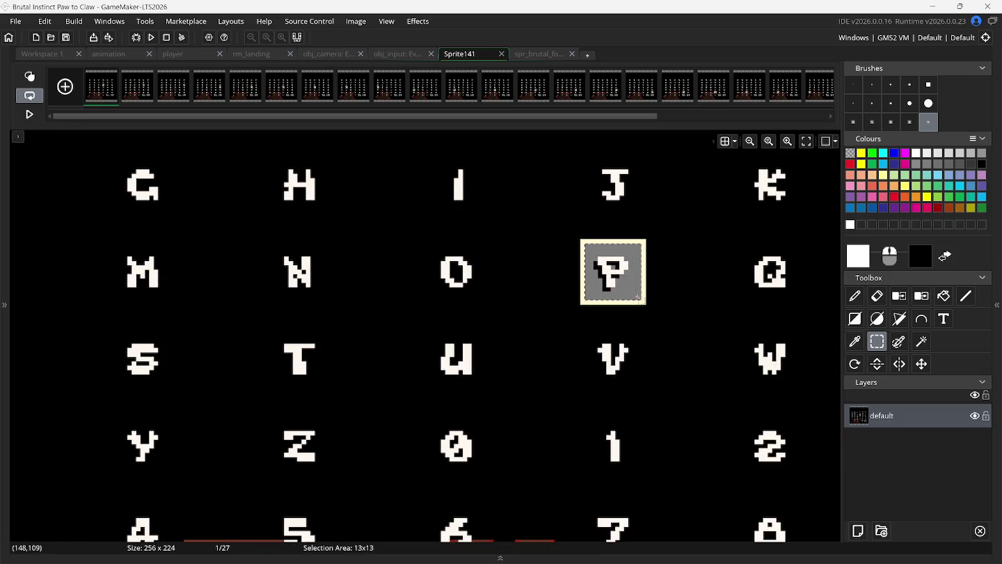
pyautogui.press('p')
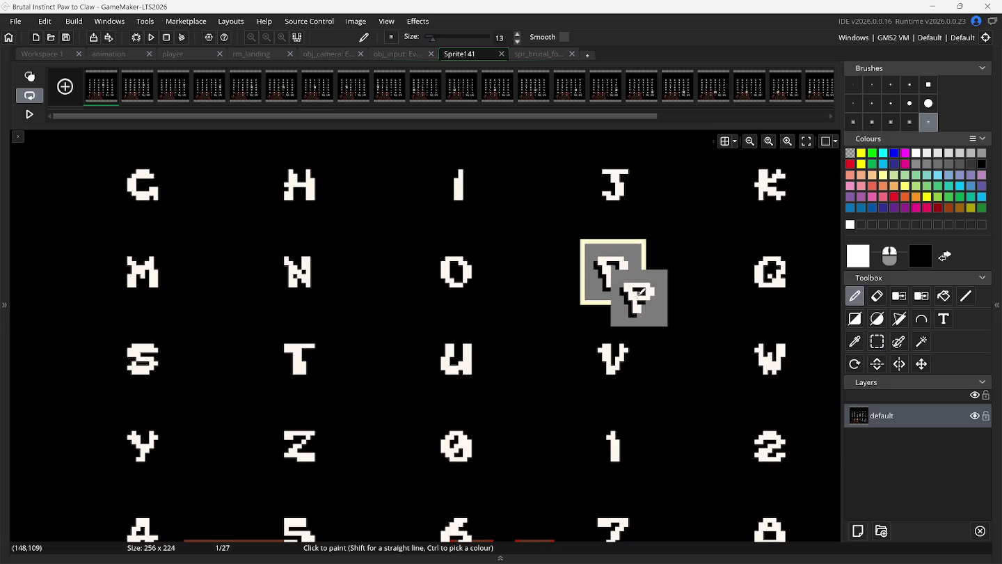
pyautogui.click(545, 57)
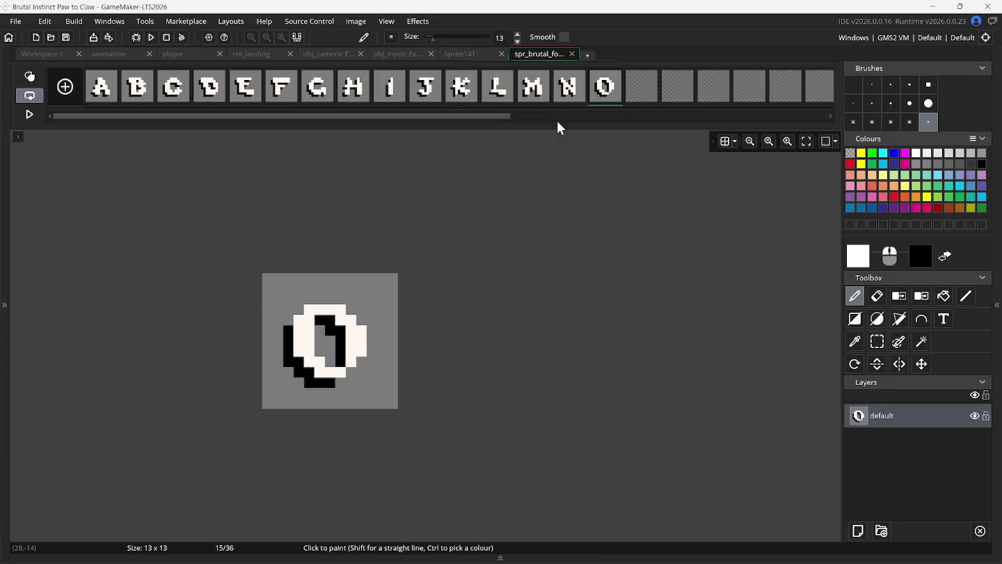
pyautogui.click(633, 96)
pyautogui.hotkey('ctrl', 'v')
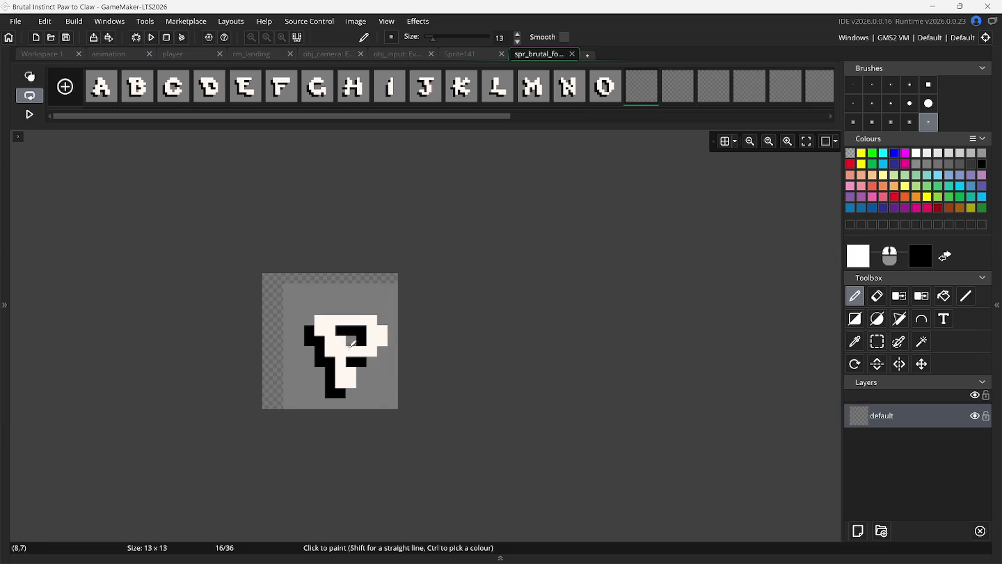
pyautogui.click(335, 339)
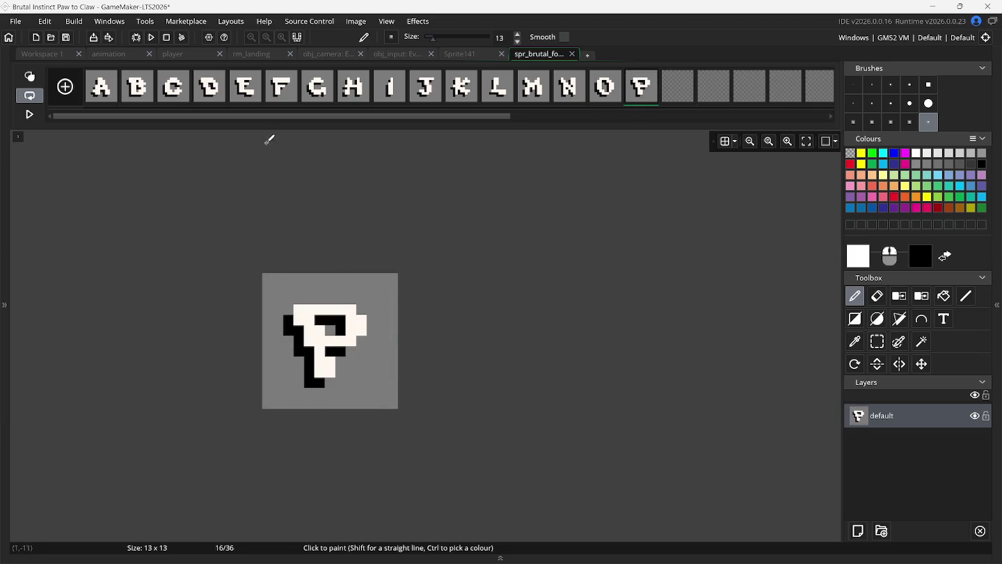
pyautogui.click(468, 53)
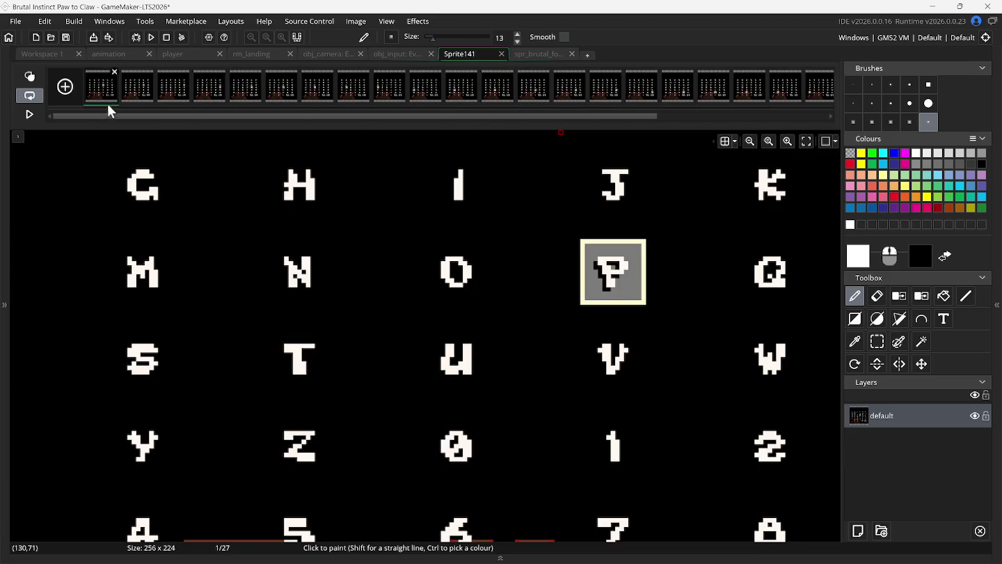
# - Delete the next first frame, select Q, and paste it centred in frame 17
pyautogui.click(115, 72)
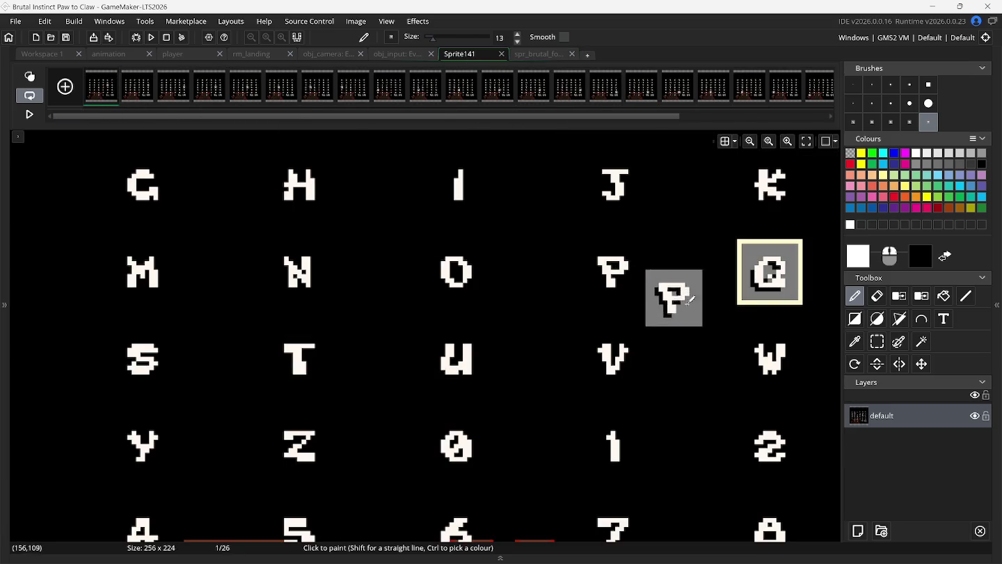
pyautogui.click(877, 342)
pyautogui.moveTo(745, 247)
pyautogui.mouseDown()
pyautogui.moveTo(795, 296)
pyautogui.moveTo(761, 237)
pyautogui.moveTo(683, 161)
pyautogui.moveTo(546, 55)
pyautogui.mouseUp()
pyautogui.click(546, 55)
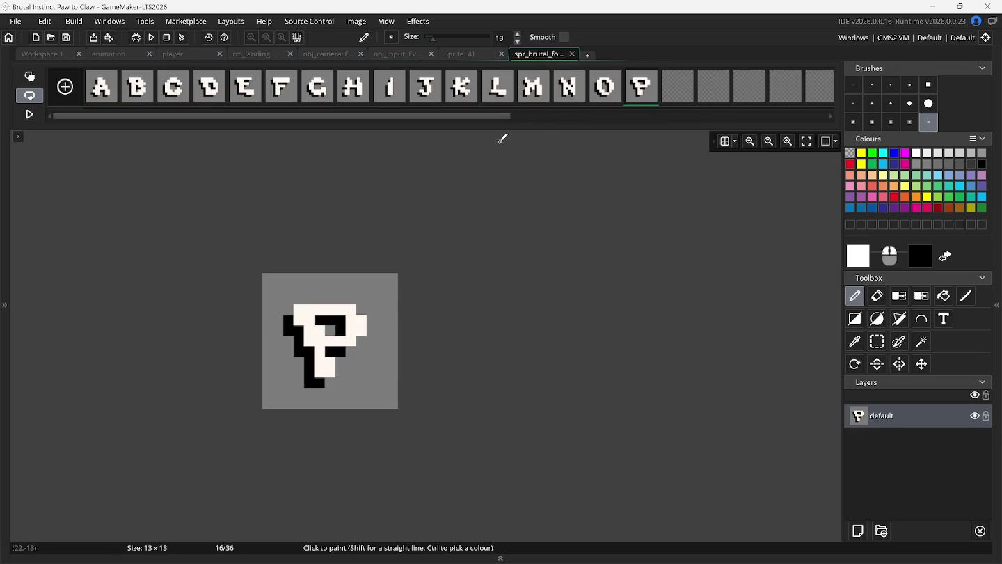
pyautogui.click(673, 98)
pyautogui.hotkey('ctrl', 'v')
pyautogui.moveTo(369, 305); pyautogui.dragTo(337, 339)
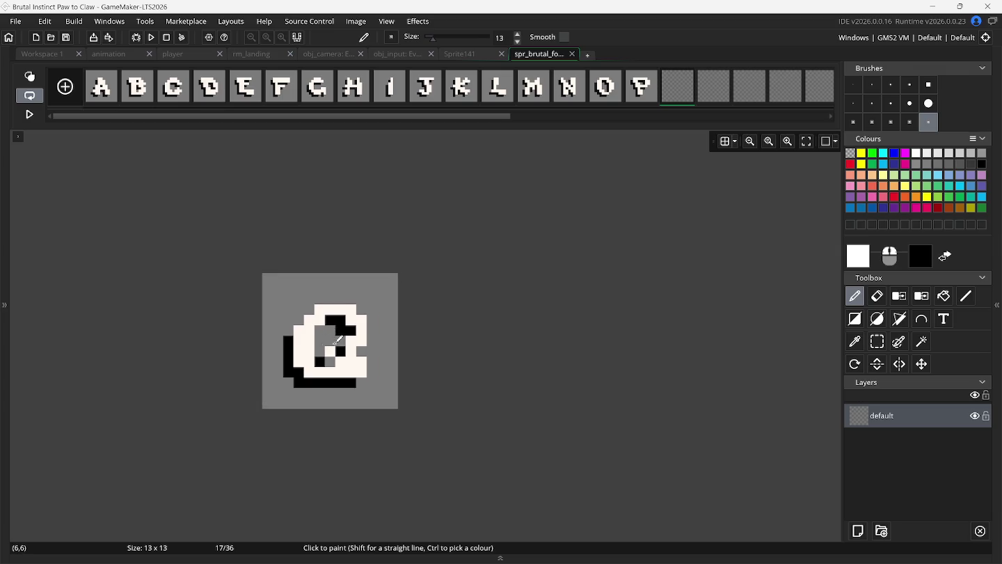
pyautogui.click(478, 55)
# - Delete another first frame, copy the R tile, and stamp it into frame 18
pyautogui.hotkey('ctrl', 'v')
pyautogui.hscroll(3, 588, 195)
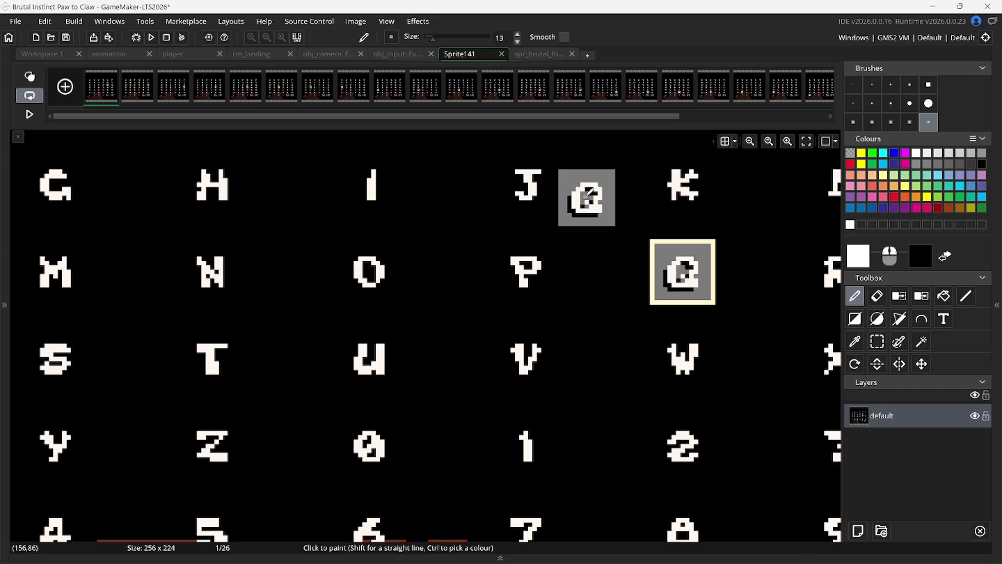
pyautogui.hscroll(2, 586, 197)
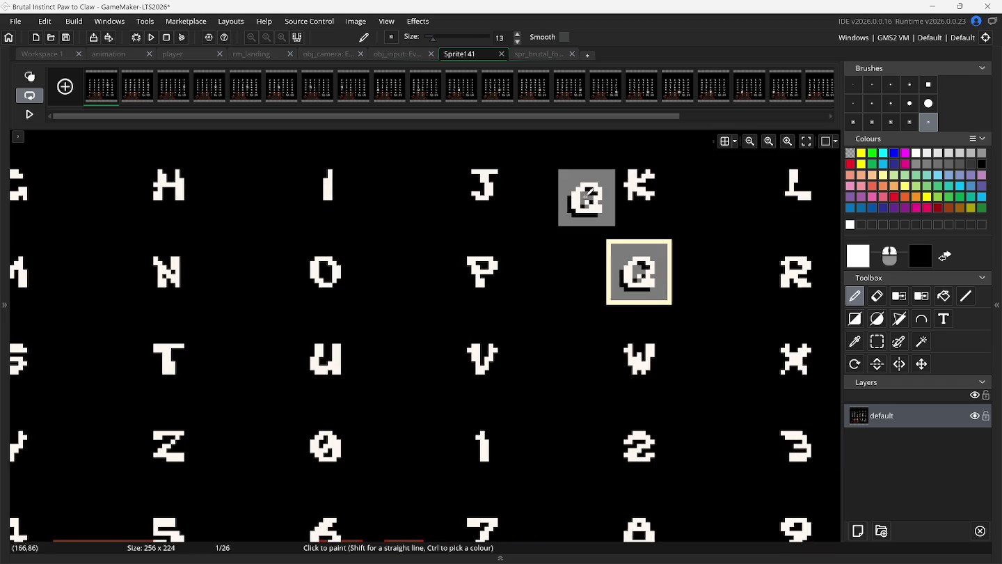
pyautogui.click(114, 72)
pyautogui.click(877, 341)
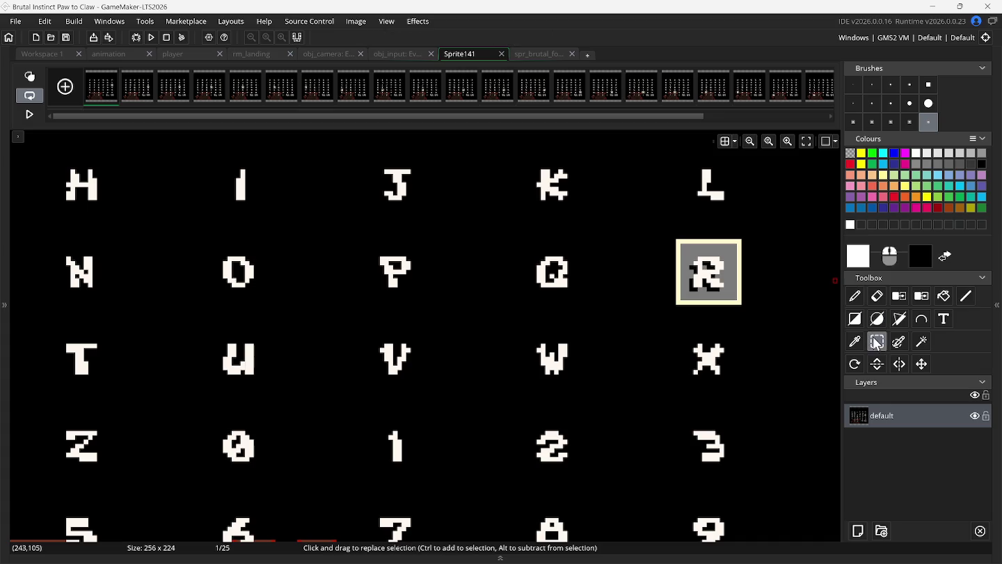
pyautogui.moveTo(686, 249); pyautogui.dragTo(735, 301)
pyautogui.hotkey('ctrl', 'c')
pyautogui.hotkey('ctrl', 'v')
pyautogui.click(537, 56)
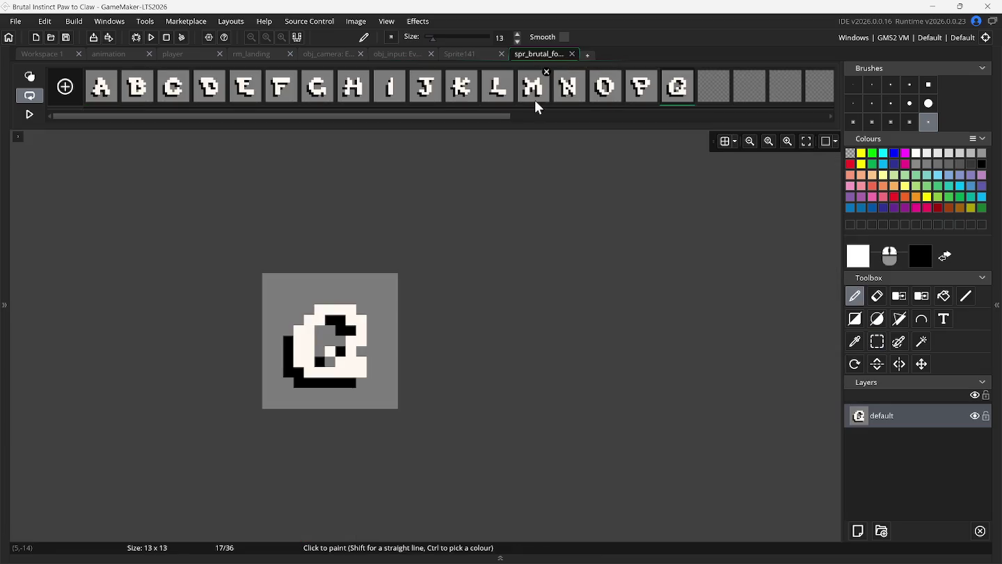
pyautogui.click(705, 102)
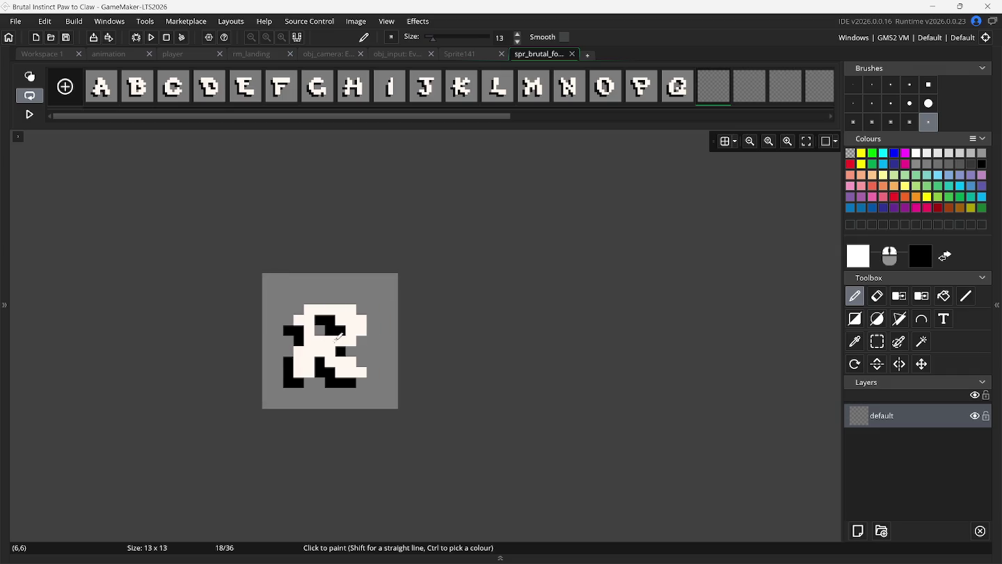
pyautogui.click(338, 338)
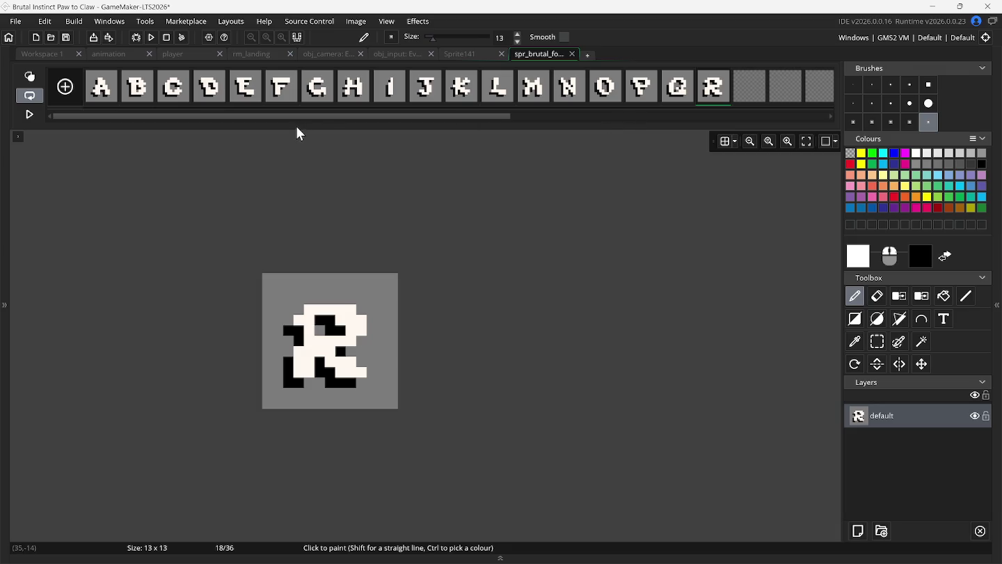
pyautogui.click(478, 54)
# - Delete one more first frame, select the S tile, and place it in frame 19
pyautogui.hscroll(3, 556, 209)
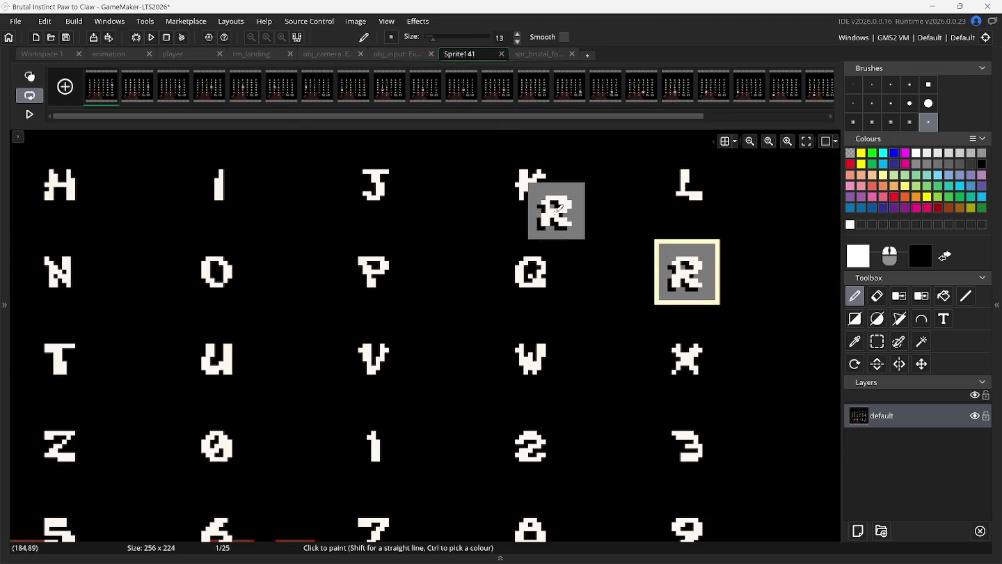
pyautogui.click(115, 72)
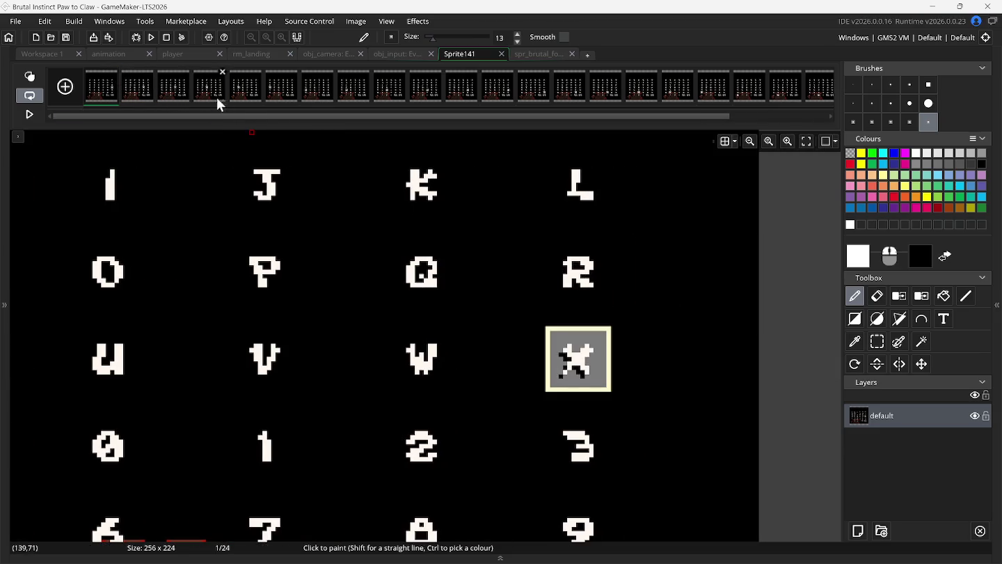
pyautogui.click(269, 96)
pyautogui.hscroll(-3, 217, 244)
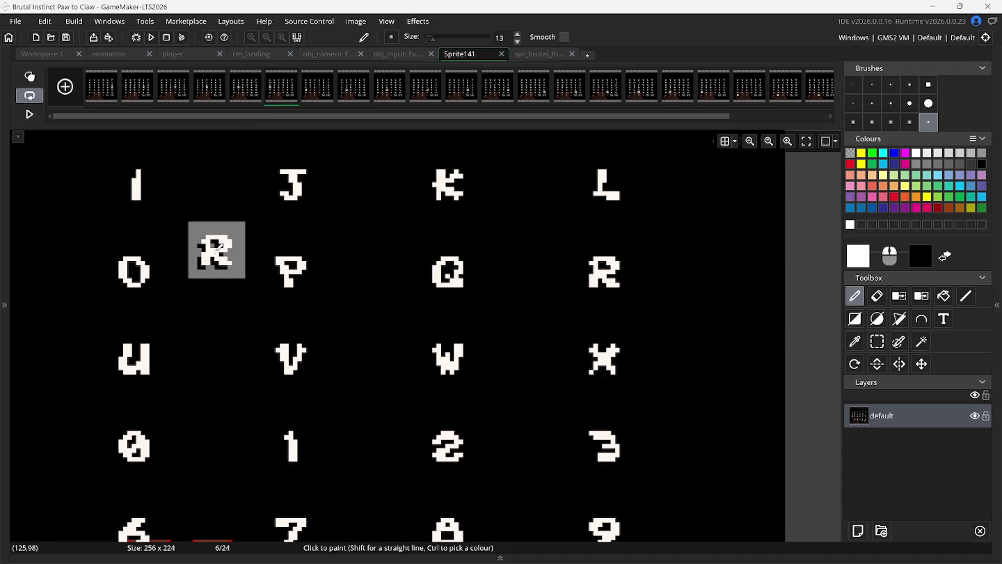
pyautogui.hscroll(-5, 217, 245)
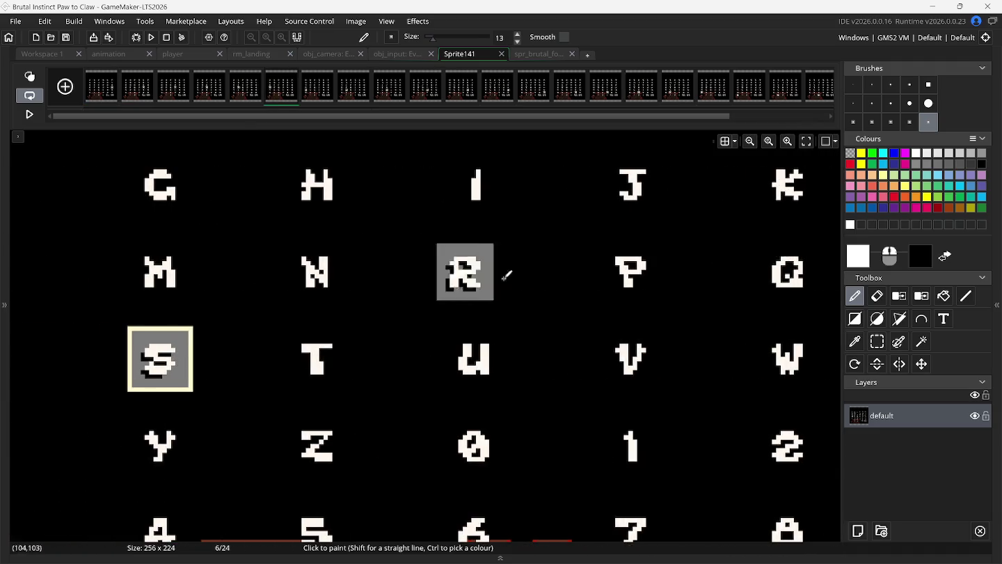
pyautogui.click(879, 341)
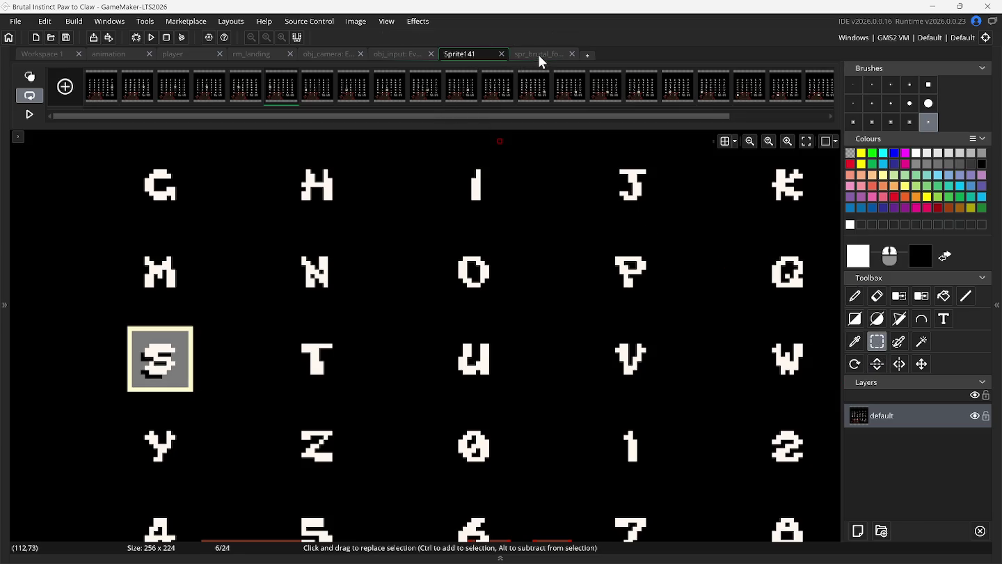
pyautogui.click(538, 55)
pyautogui.click(466, 53)
pyautogui.moveTo(138, 337)
pyautogui.mouseDown()
pyautogui.moveTo(185, 385)
pyautogui.moveTo(235, 273)
pyautogui.moveTo(577, 82)
pyautogui.moveTo(540, 60)
pyautogui.mouseUp()
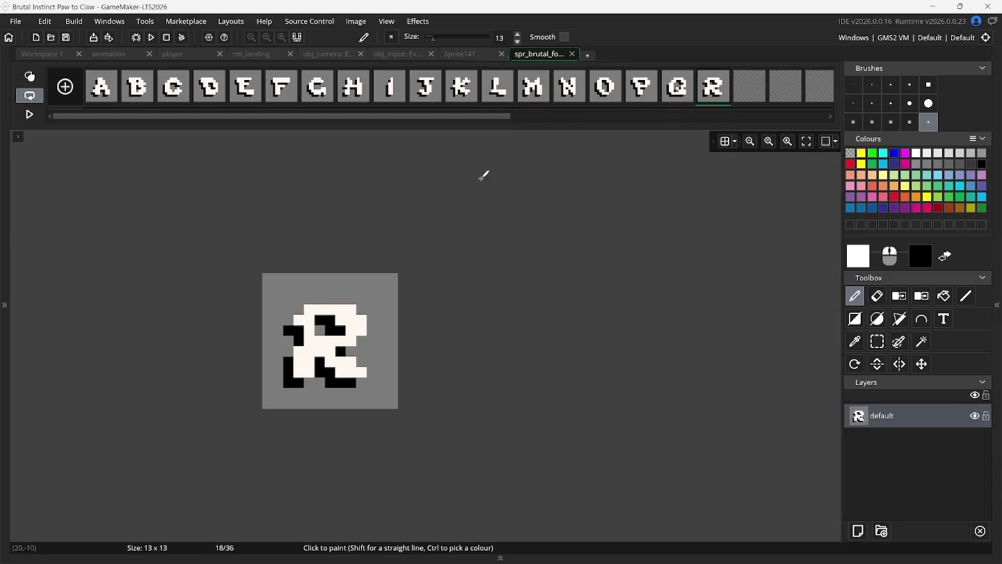
pyautogui.moveTo(736, 98)
pyautogui.mouseDown()
pyautogui.moveTo(466, 327)
pyautogui.moveTo(343, 348)
pyautogui.moveTo(333, 332)
pyautogui.mouseUp()
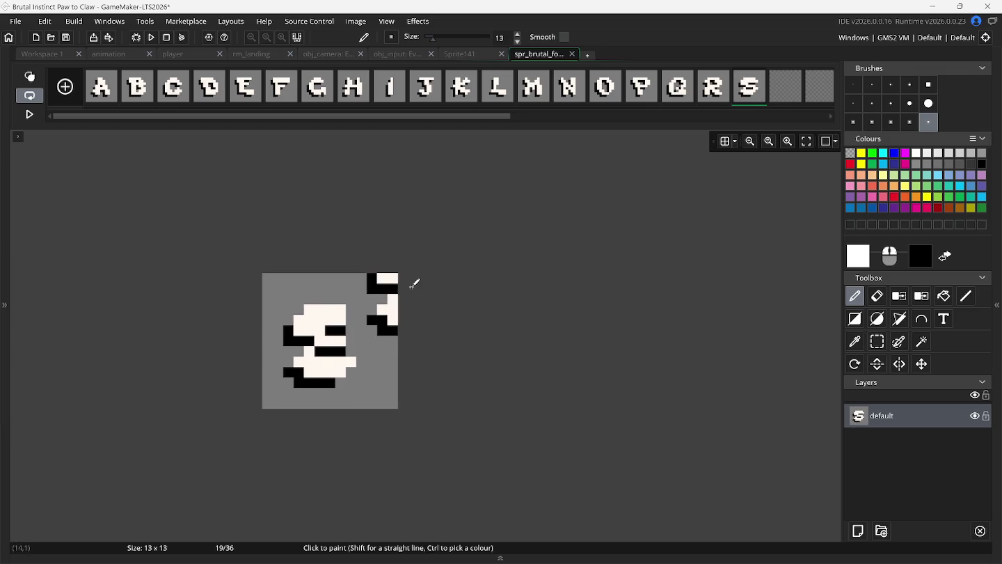
# - Delete frame 6 of Sprite141 and select frame 5
pyautogui.click(466, 49)
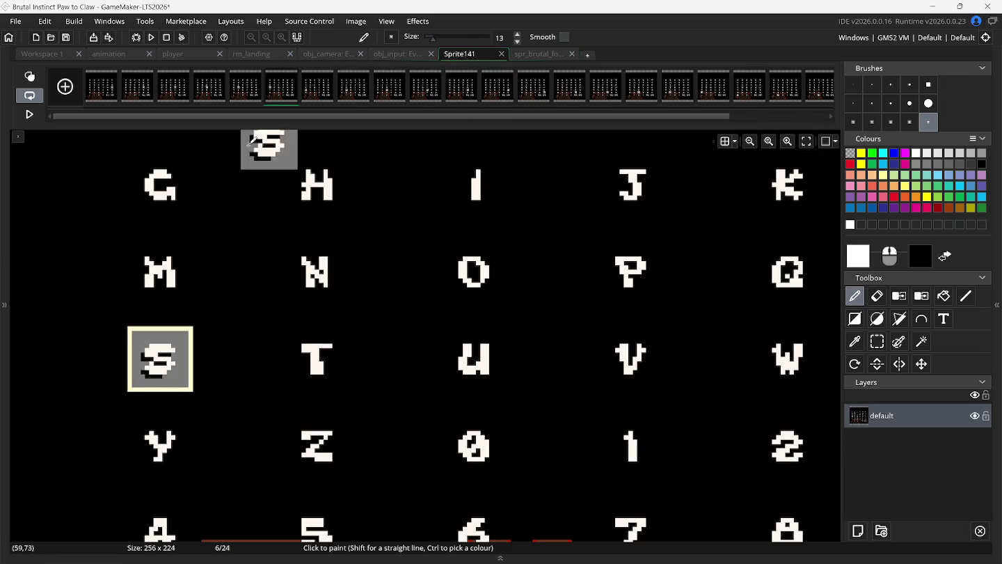
pyautogui.click(295, 72)
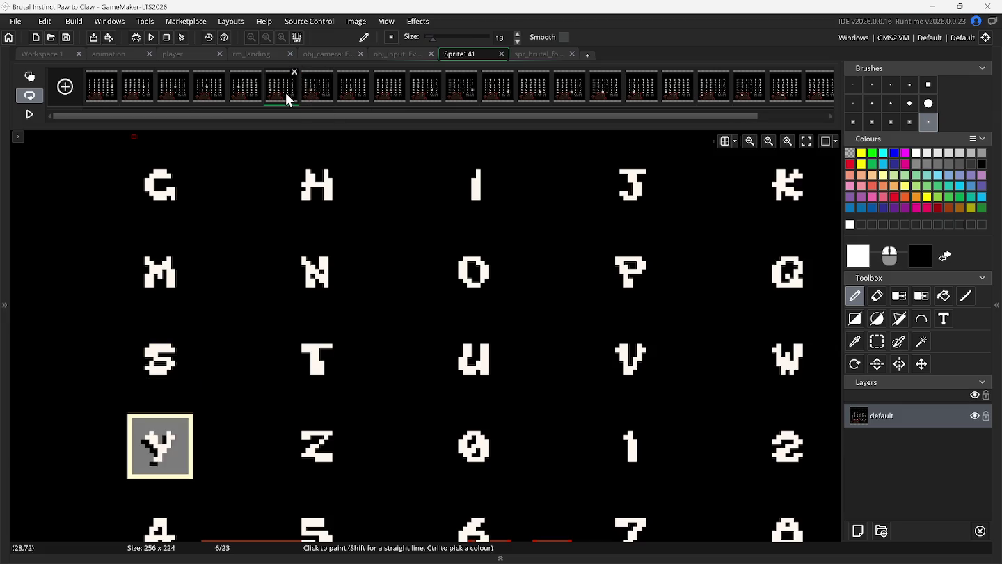
pyautogui.click(251, 93)
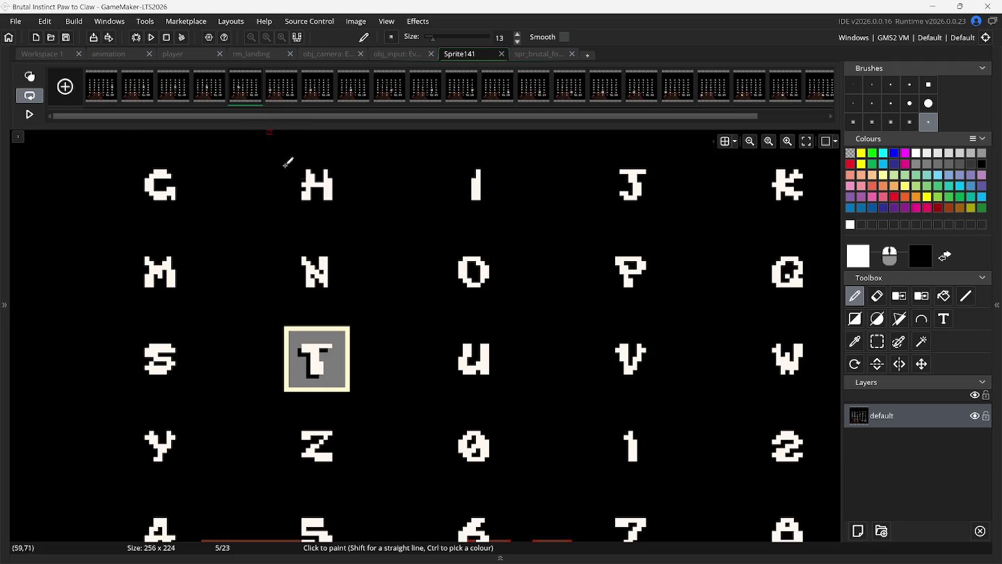
# - Copy the T tile as a brush and stamp it into frame 20 of spr_brutal_fonts
pyautogui.click(869, 340)
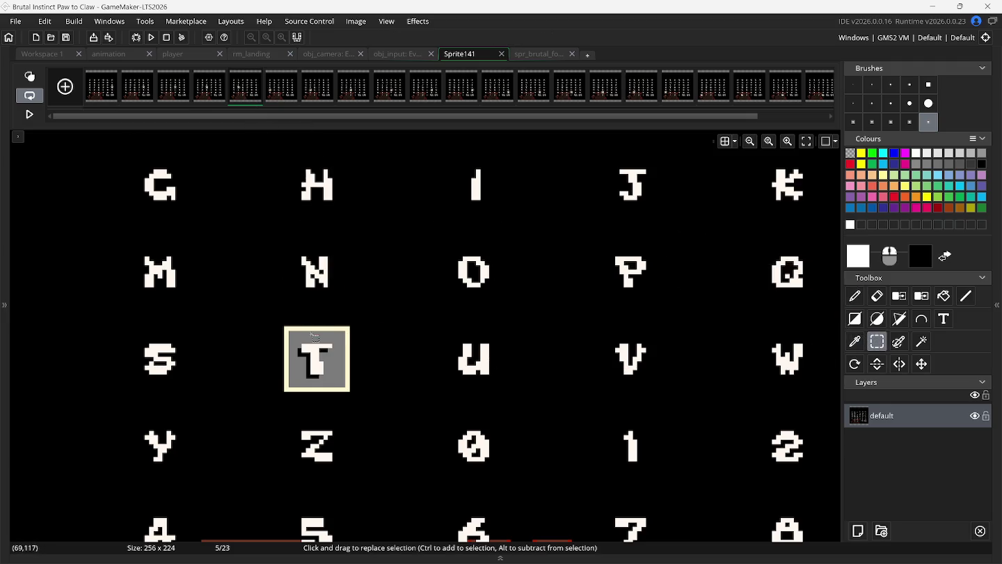
pyautogui.moveTo(292, 334); pyautogui.dragTo(342, 385)
pyautogui.hotkey('ctrl', 'b')
pyautogui.click(536, 54)
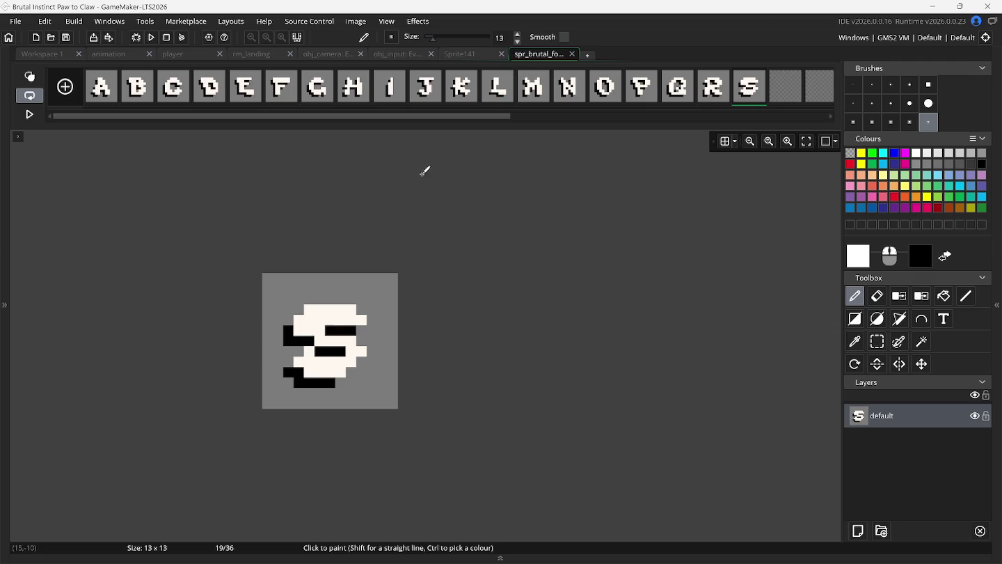
pyautogui.click(777, 91)
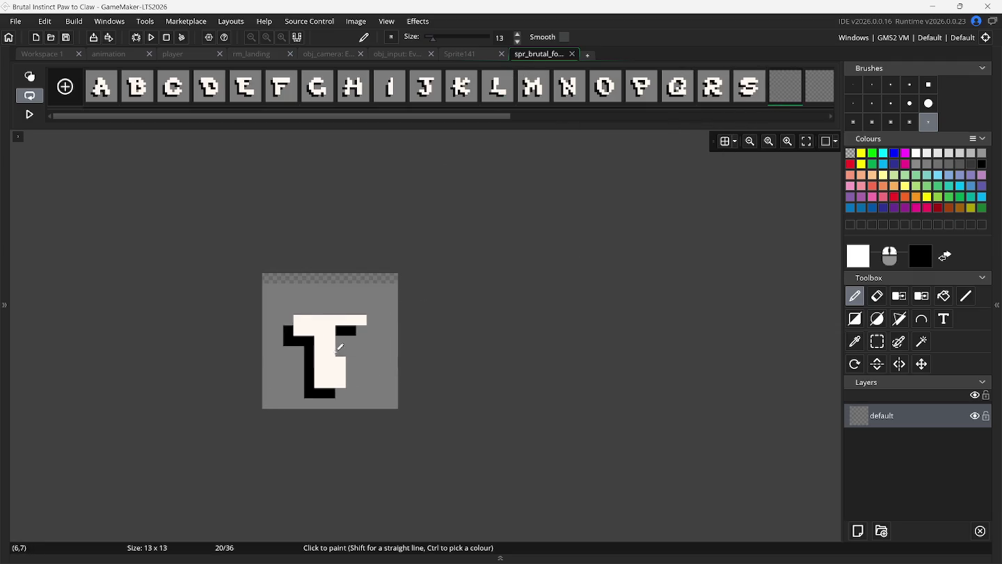
pyautogui.click(329, 338)
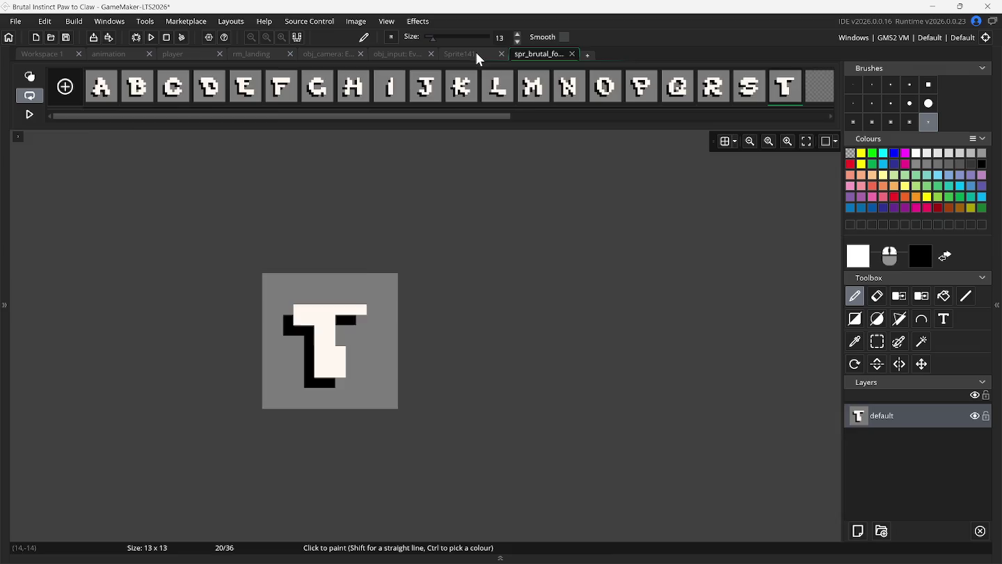
pyautogui.click(477, 53)
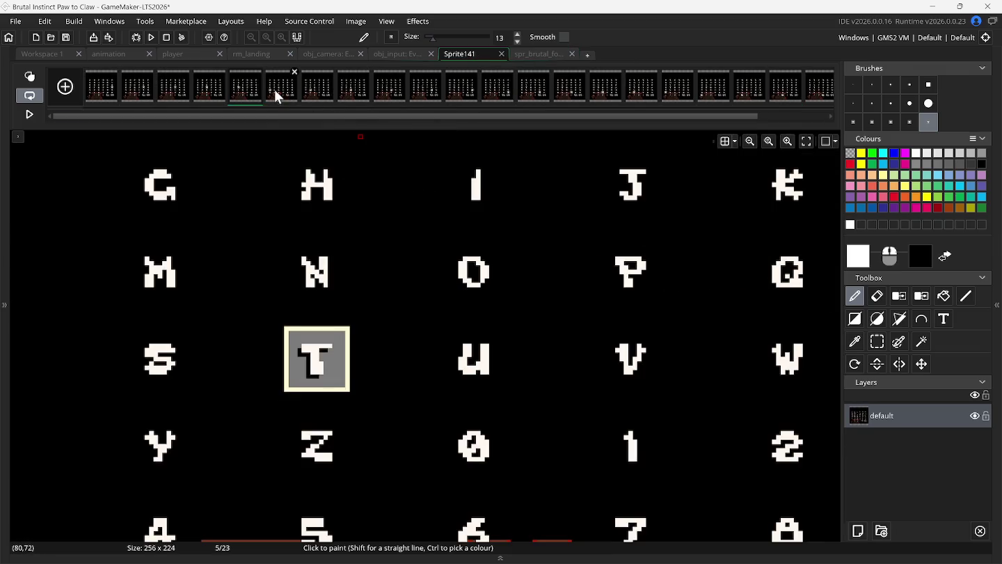
# - Delete frame 5 of Sprite141 and rectangle-select the U cell on frame 4
pyautogui.click(258, 71)
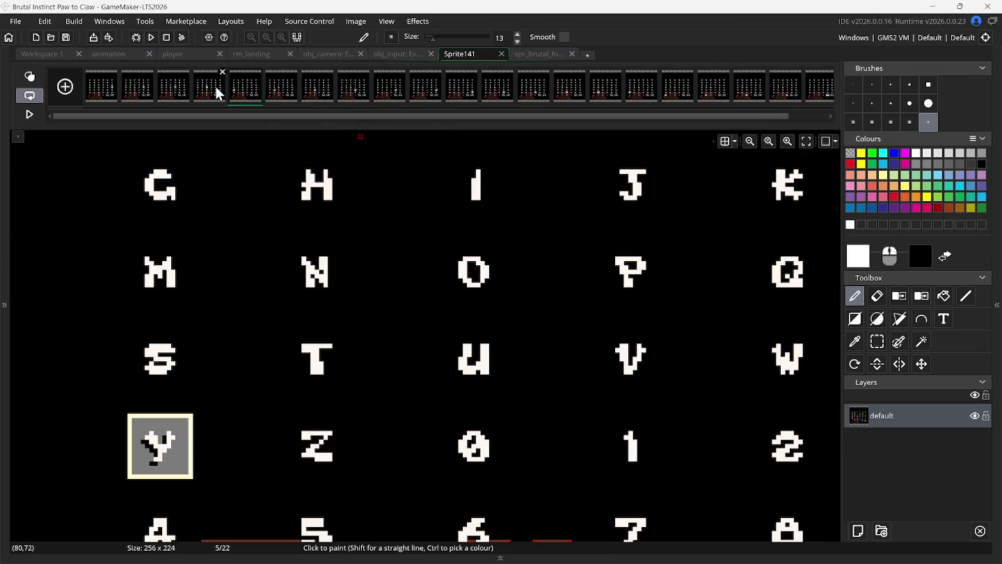
pyautogui.click(218, 93)
pyautogui.click(877, 340)
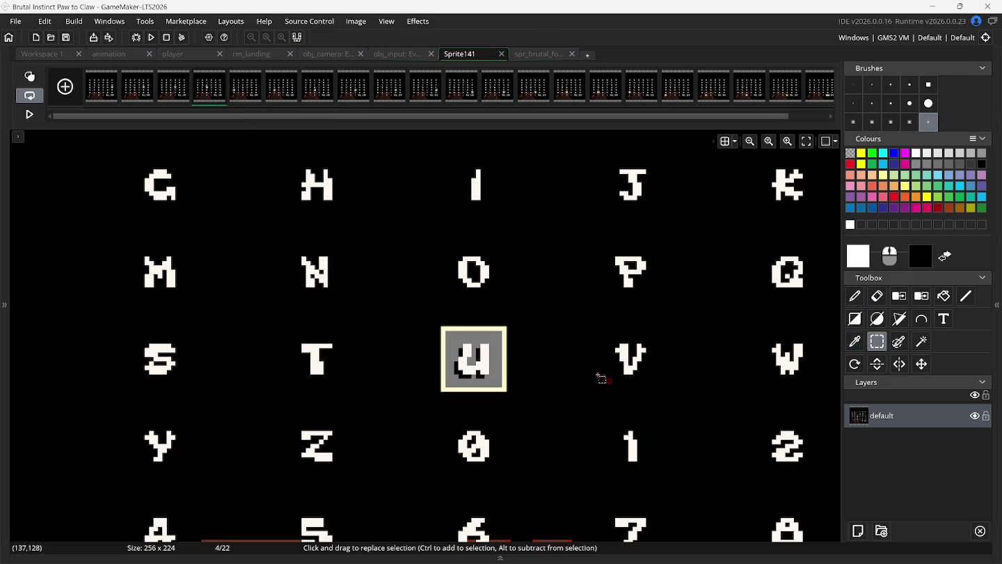
pyautogui.moveTo(447, 332); pyautogui.dragTo(505, 390)
# - Paste the clipboard image into empty frame 21 of spr_brutal_fonts
pyautogui.moveTo(510, 88)
pyautogui.click(526, 53)
pyautogui.moveTo(460, 117); pyautogui.dragTo(566, 117)
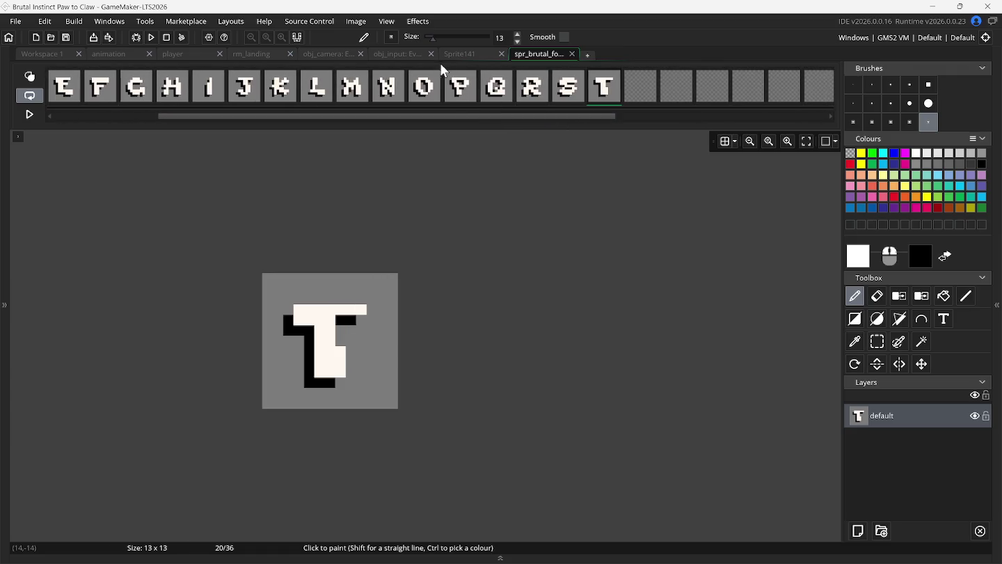
pyautogui.click(479, 54)
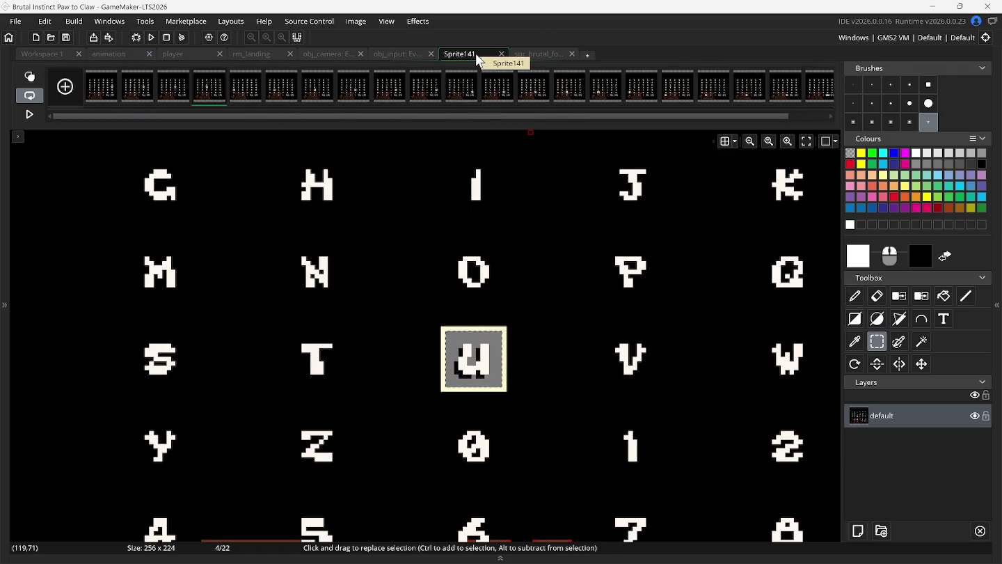
pyautogui.click(547, 55)
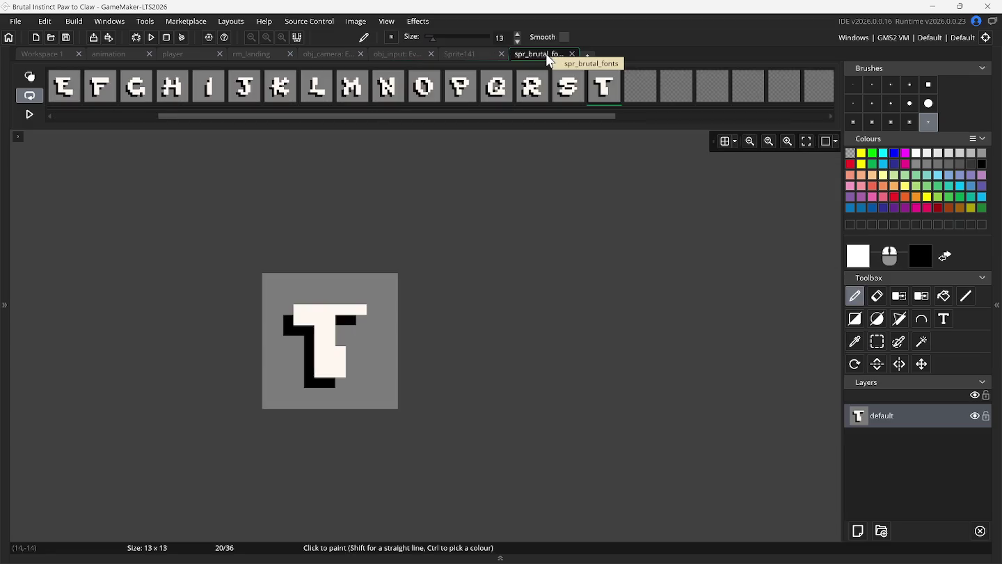
pyautogui.click(636, 100)
pyautogui.hotkey('ctrl', 'v')
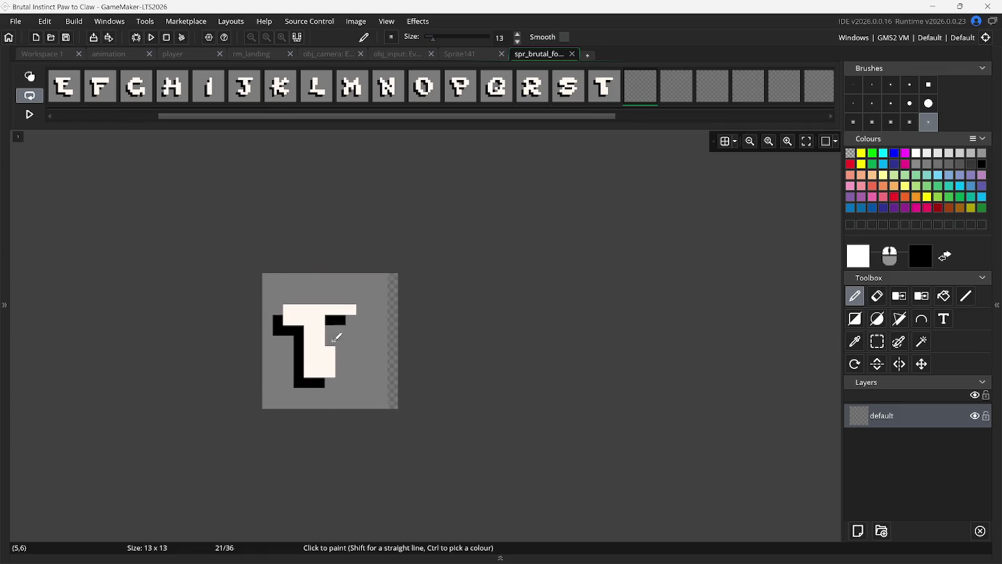
# - Copy the marked U on Sprite141 and paste a floating copy of it
pyautogui.click(464, 55)
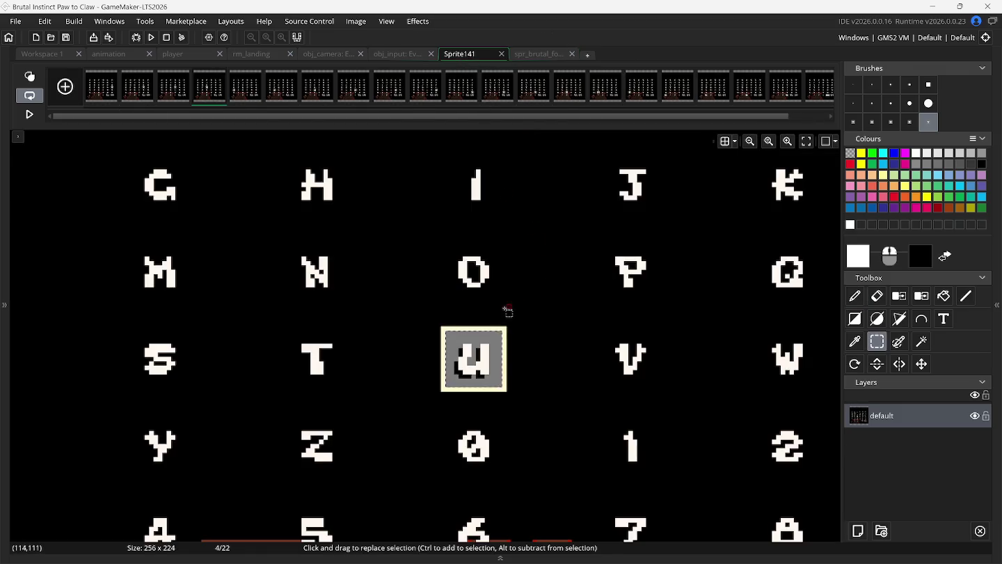
pyautogui.hotkey('ctrl', 'c')
pyautogui.hotkey('ctrl', 'v')
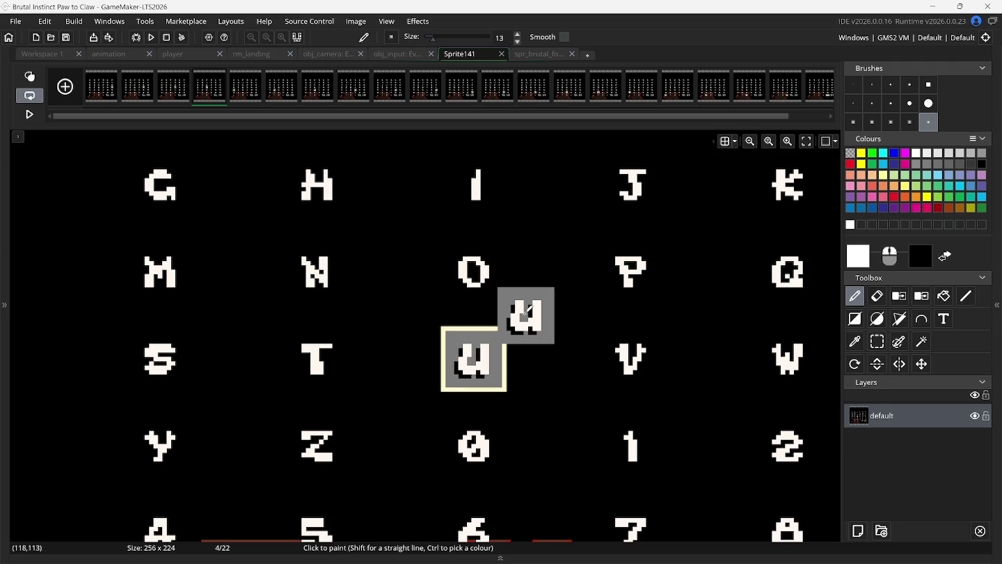
# - Drag the floating U copy up off the Sprite141 sheet
pyautogui.press('XF86AudioLowerVolume')
pyautogui.moveTo(528, 310)
pyautogui.mouseDown()
pyautogui.moveTo(576, 202)
pyautogui.moveTo(536, 57)
pyautogui.mouseUp()
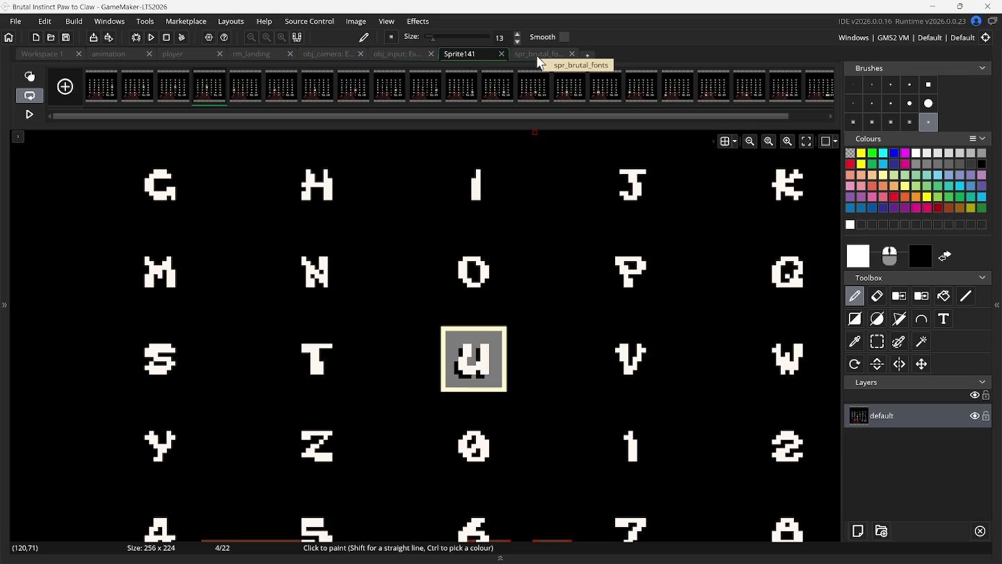
# - Paste the copied U onto frame 21 of spr_brutal_fonts and stamp it in place
pyautogui.click(537, 56)
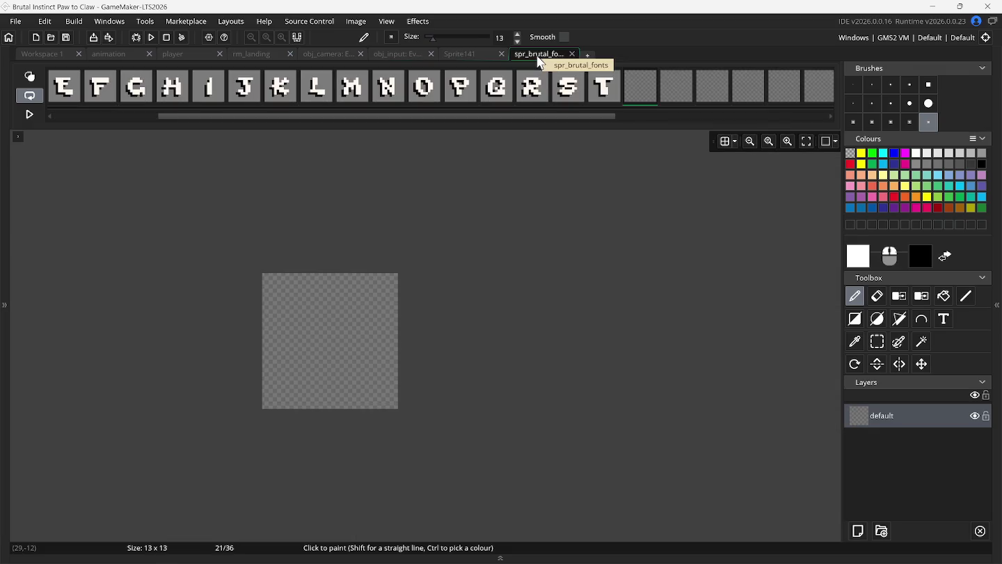
pyautogui.hotkey('ctrl', 'v')
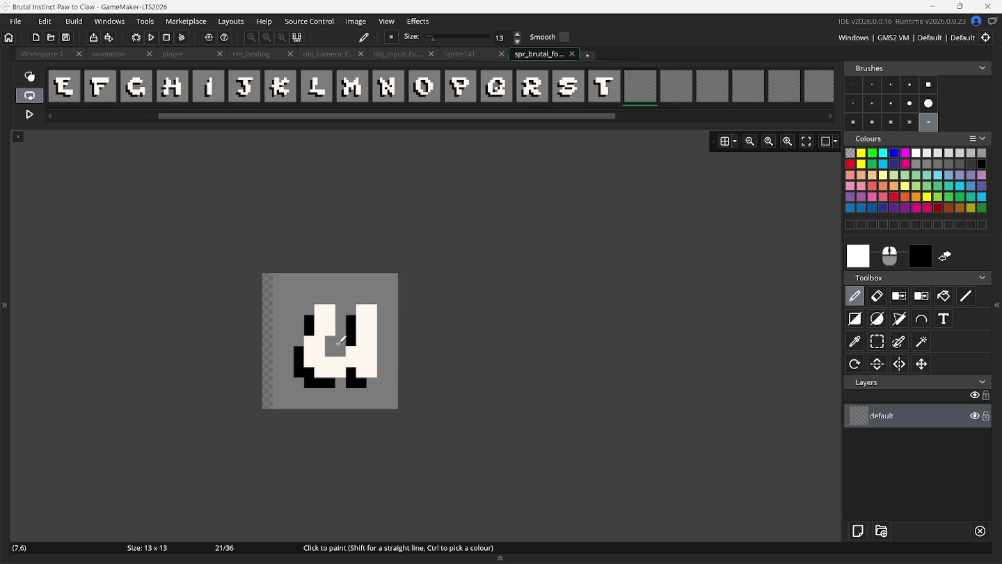
pyautogui.click(326, 340)
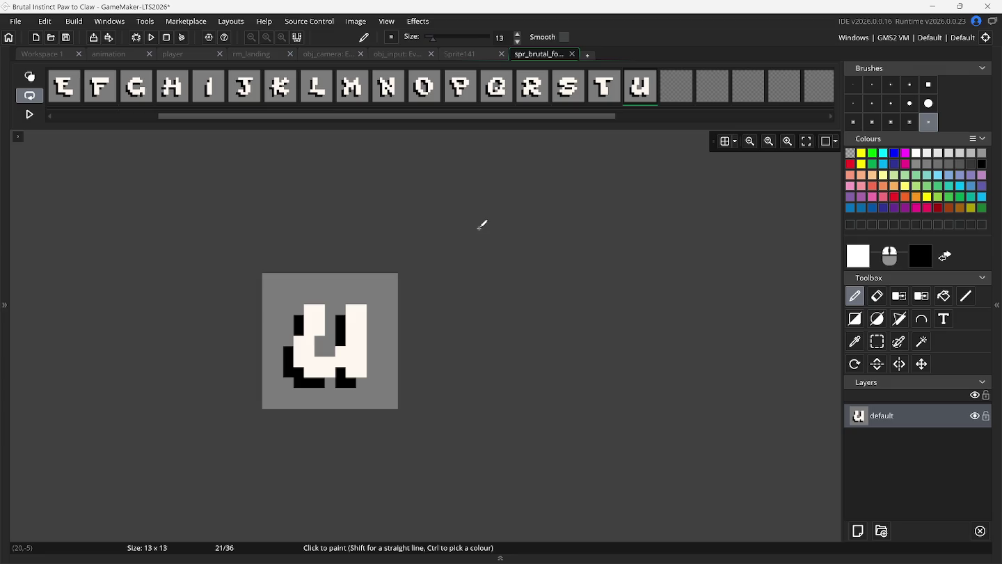
pyautogui.click(468, 55)
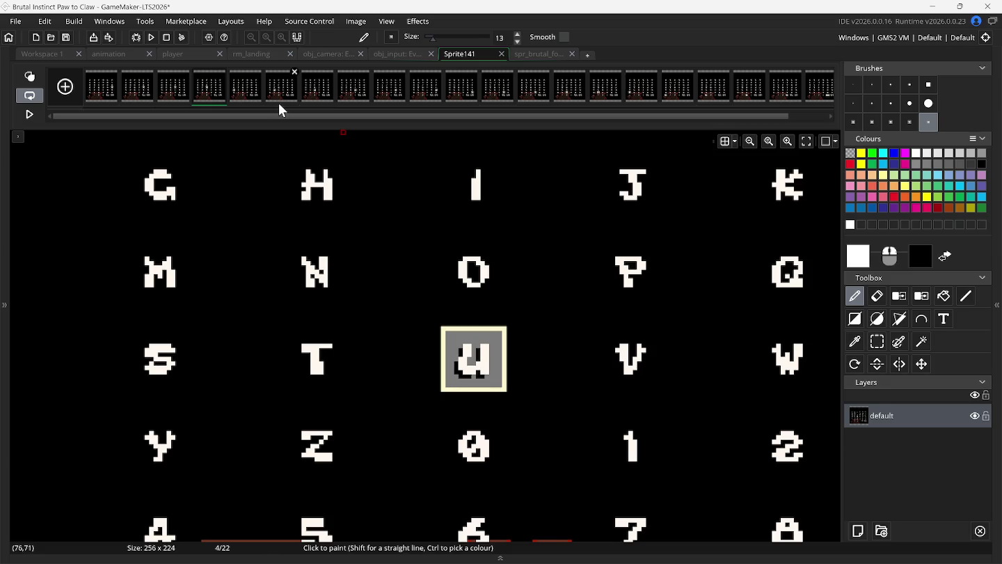
# - Go to frame 3 of Sprite141, which holds the V letter
pyautogui.click(394, 55)
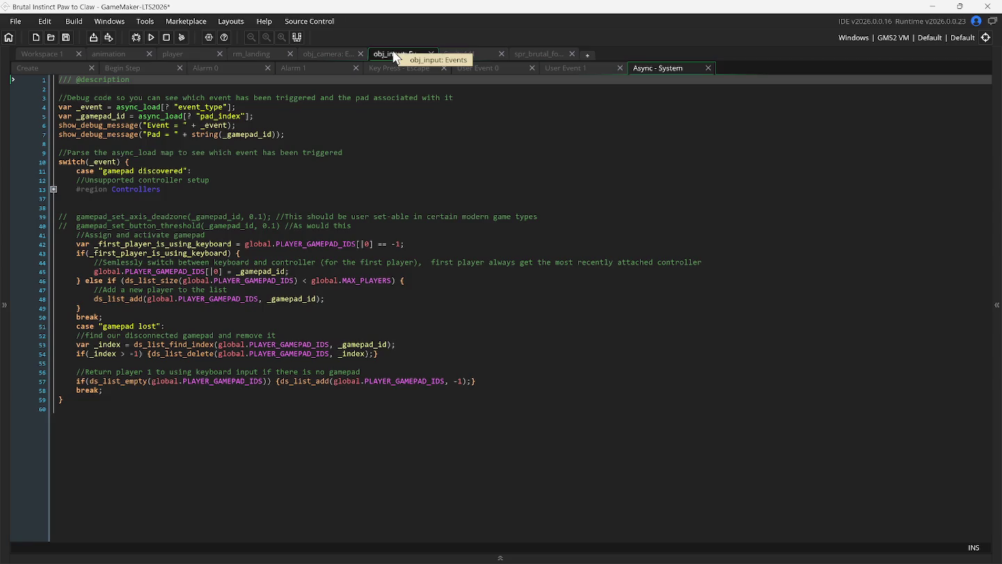
pyautogui.click(470, 55)
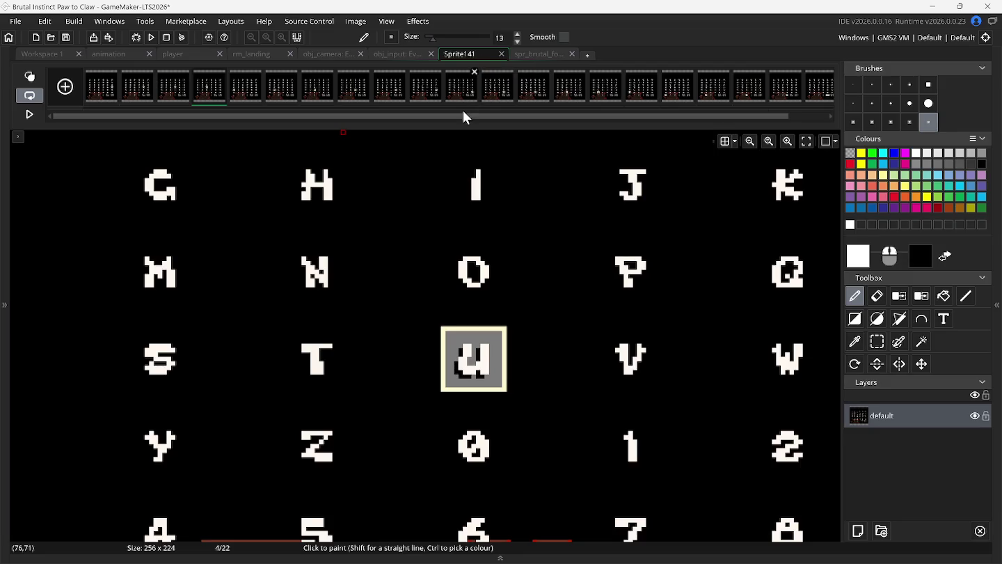
pyautogui.click(165, 94)
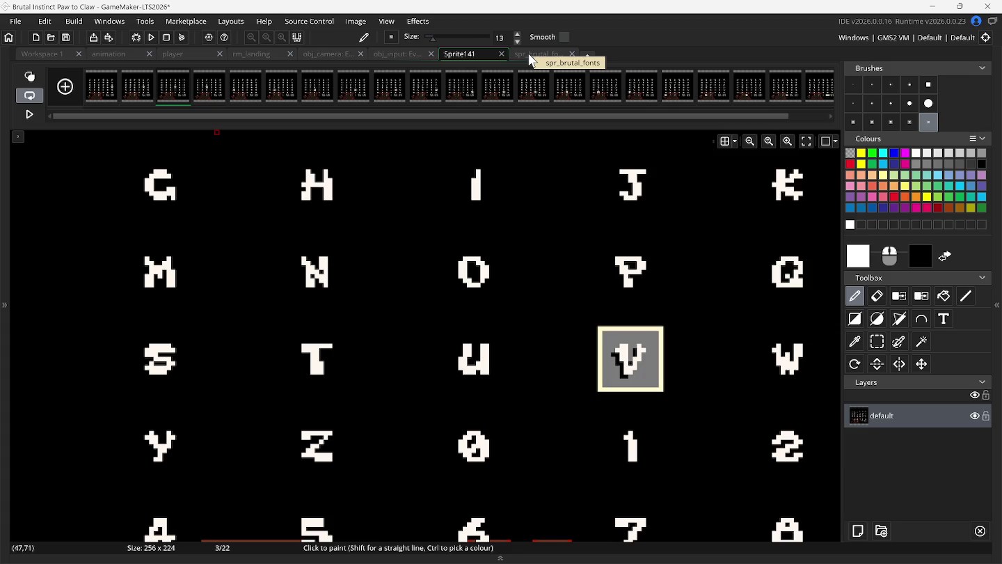
# - Rectangle-select the V letter cell on Sprite141 and copy it
pyautogui.click(529, 54)
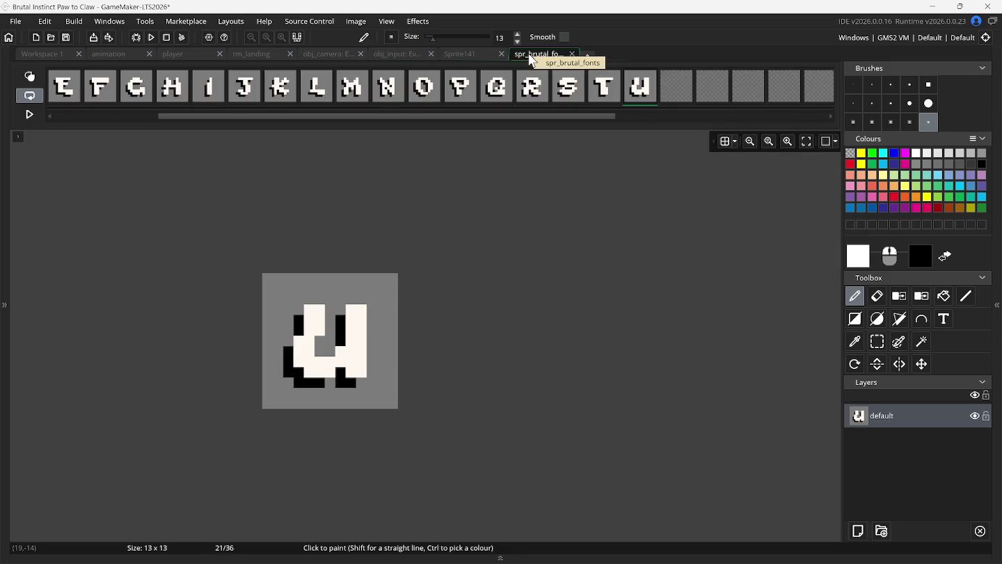
pyautogui.moveTo(640, 86)
pyautogui.mouseDown()
pyautogui.moveTo(496, 73)
pyautogui.moveTo(470, 53)
pyautogui.moveTo(445, 149)
pyautogui.mouseUp()
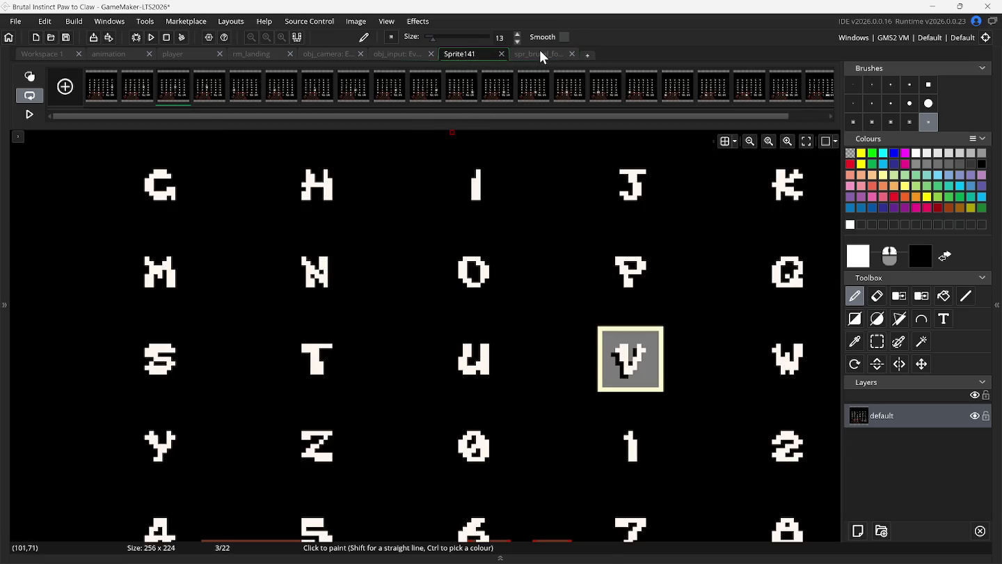
pyautogui.click(540, 53)
pyautogui.click(458, 53)
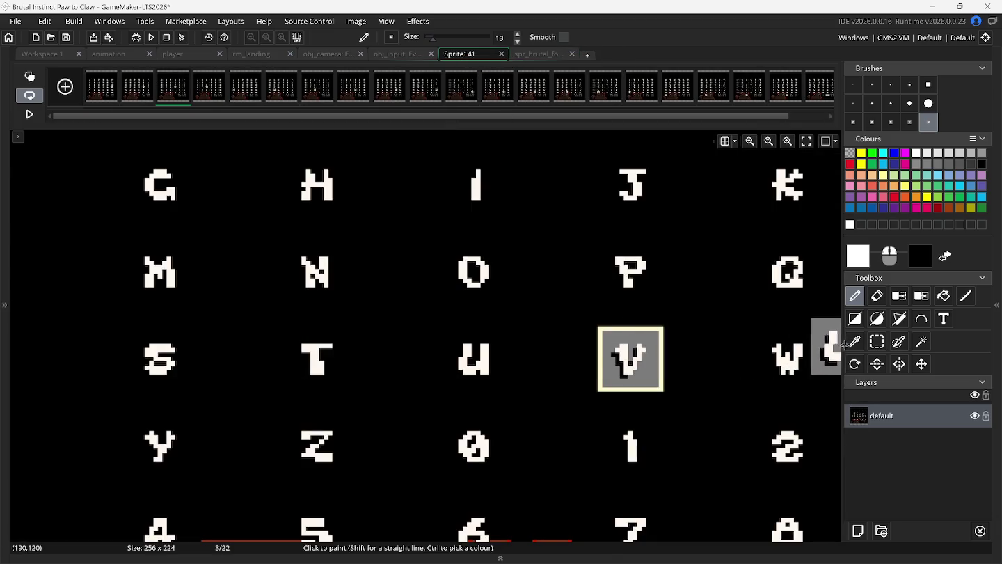
pyautogui.click(871, 342)
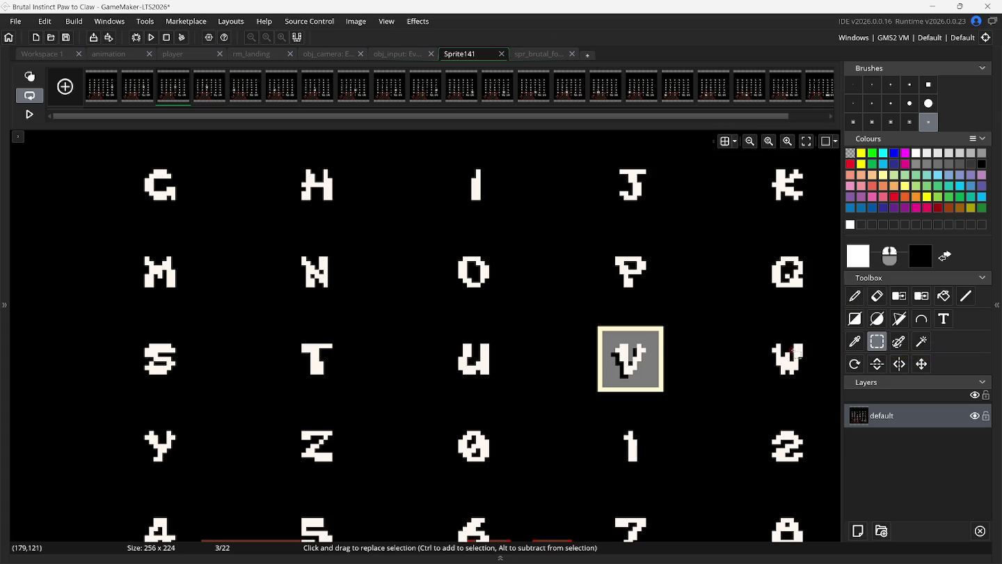
pyautogui.scroll(1, 609, 336)
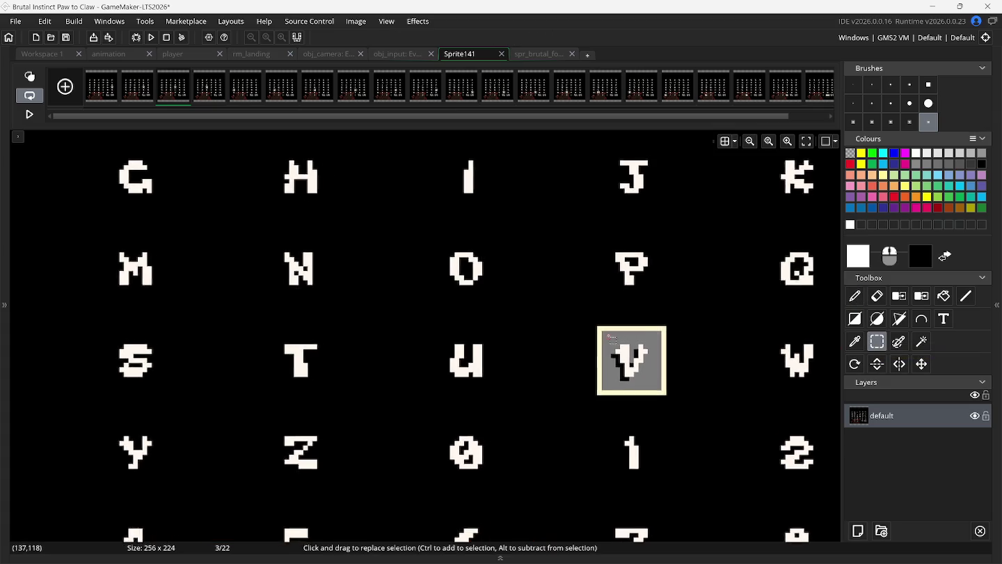
pyautogui.scroll(1, 609, 338)
pyautogui.moveTo(623, 358); pyautogui.dragTo(671, 397)
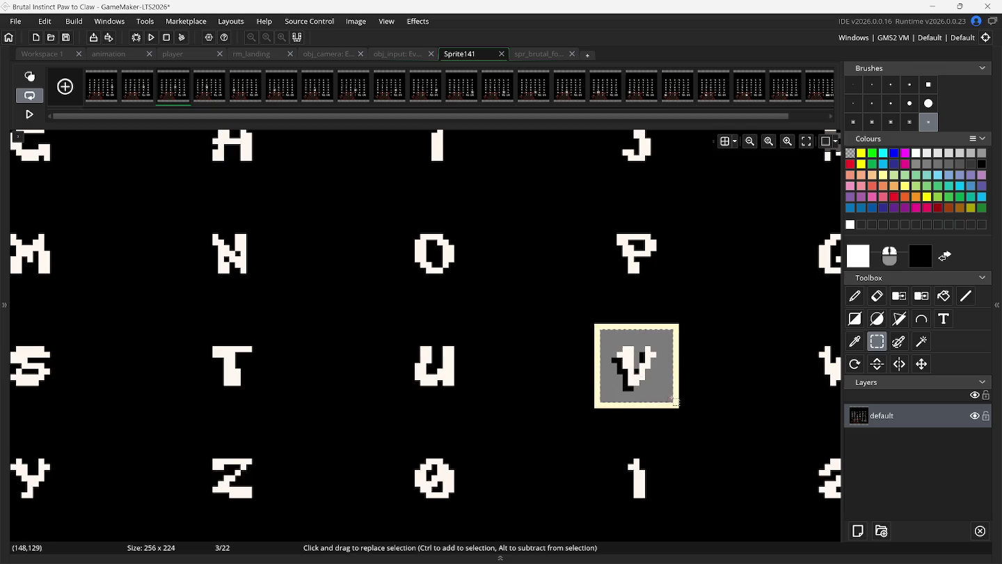
pyautogui.hotkey('ctrl', 'c')
pyautogui.hotkey('ctrl', 'v')
# - Stamp the V into empty frame 22 of spr_brutal_fonts and compare it with U
pyautogui.click(532, 54)
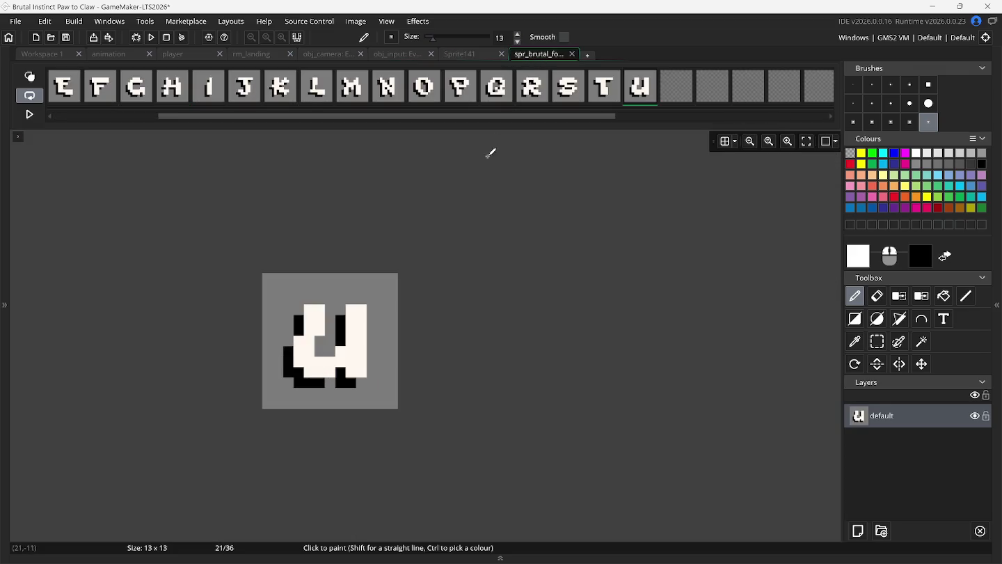
pyautogui.click(677, 89)
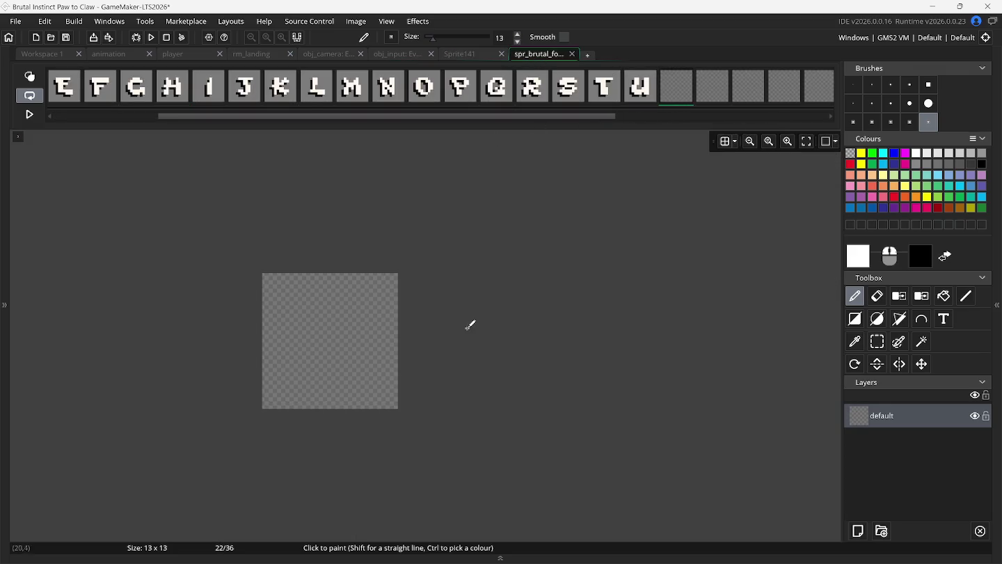
pyautogui.click(339, 340)
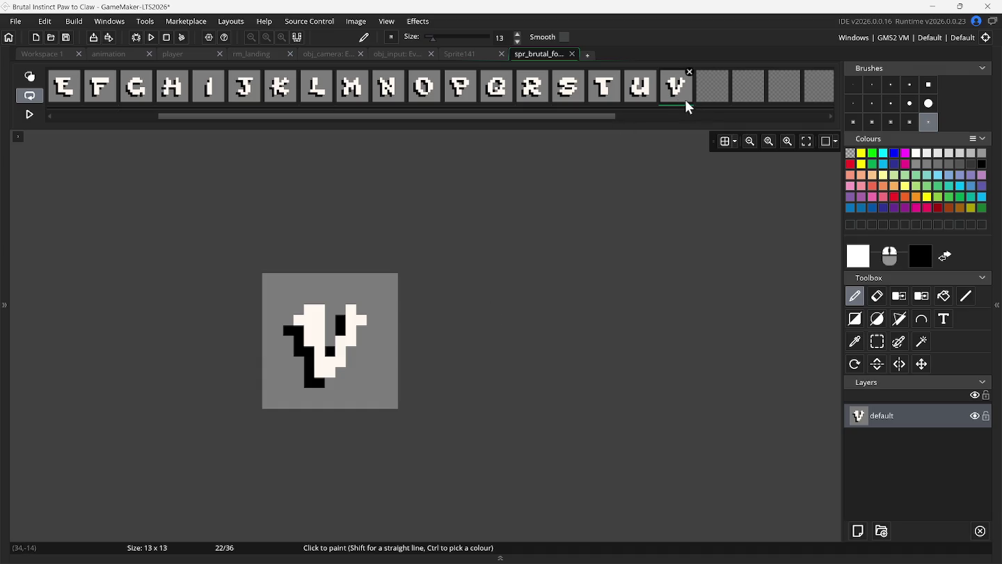
pyautogui.click(648, 97)
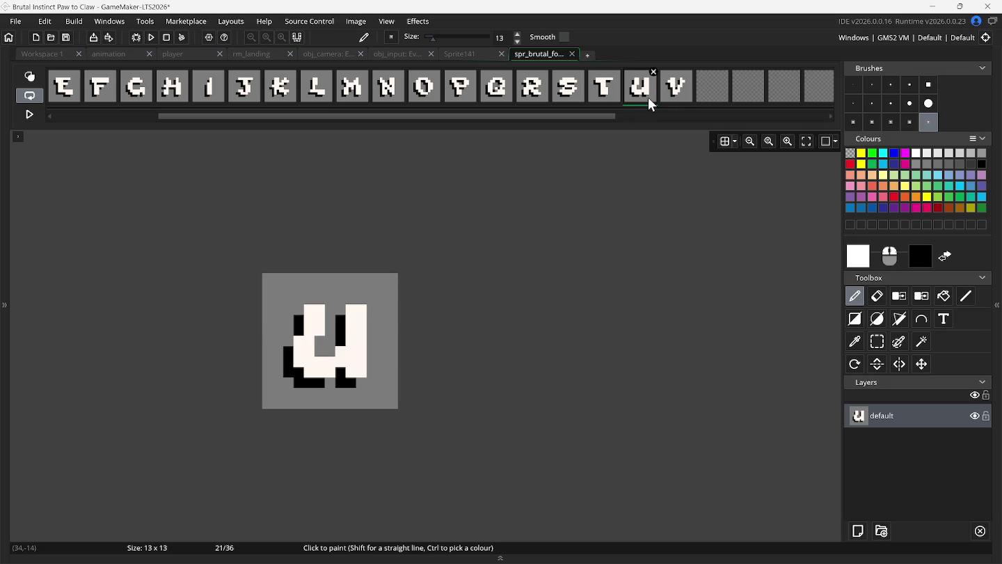
pyautogui.click(664, 96)
pyautogui.click(457, 55)
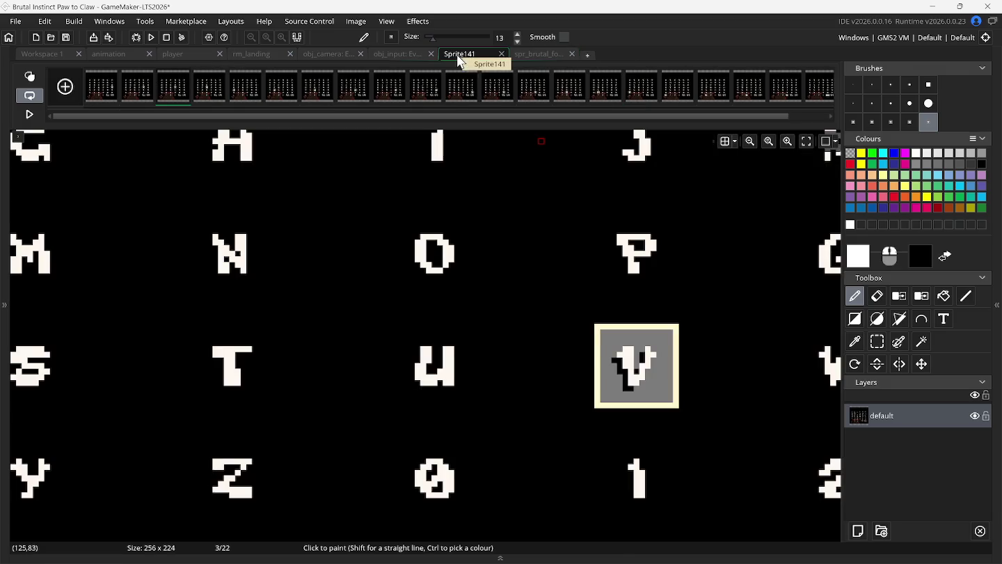
# - Remove an unneeded frame from Sprite141 with rectangle selection active
pyautogui.hotkey('ctrl', 'v')
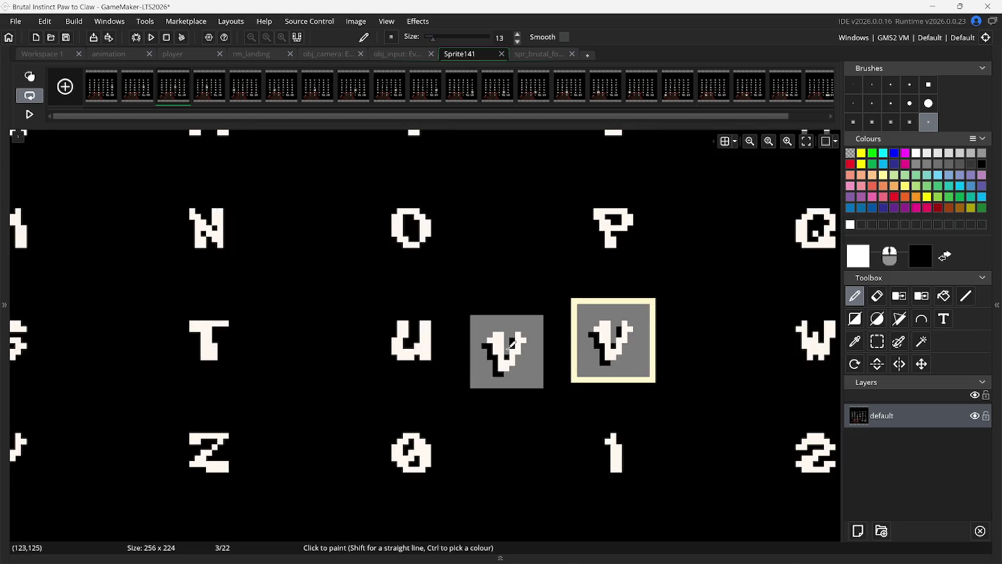
pyautogui.hscroll(2, 510, 344)
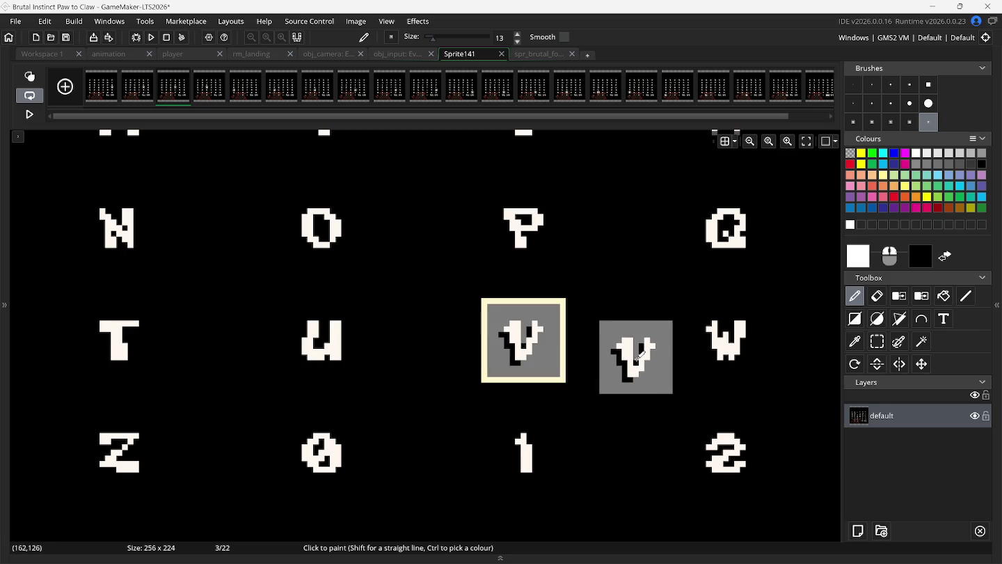
pyautogui.click(875, 342)
pyautogui.click(539, 54)
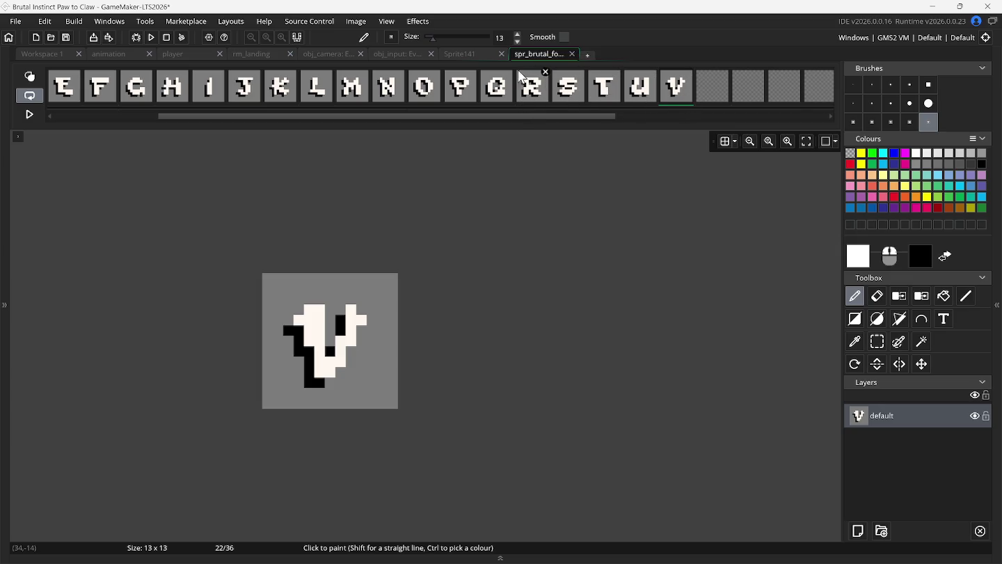
pyautogui.click(476, 55)
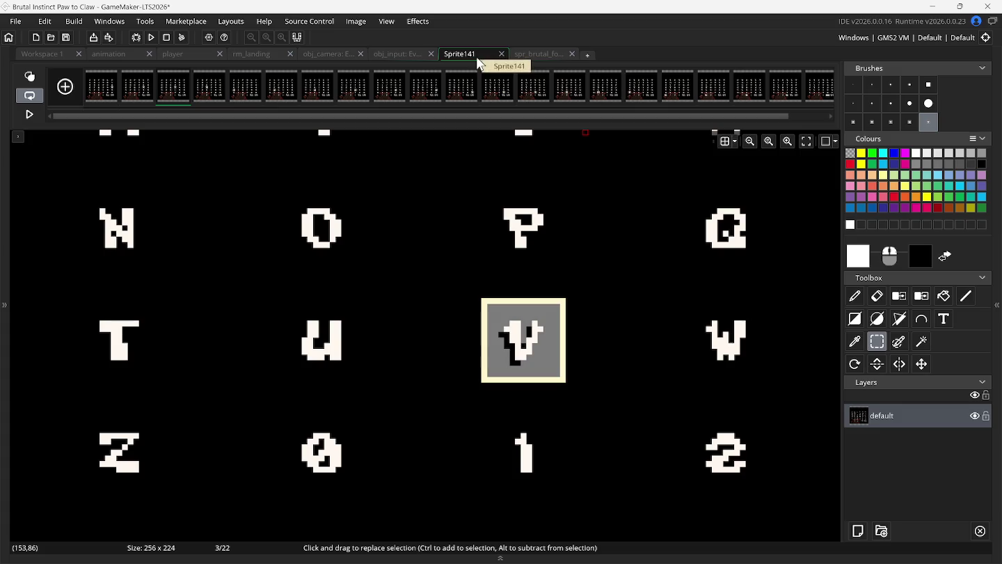
pyautogui.click(187, 72)
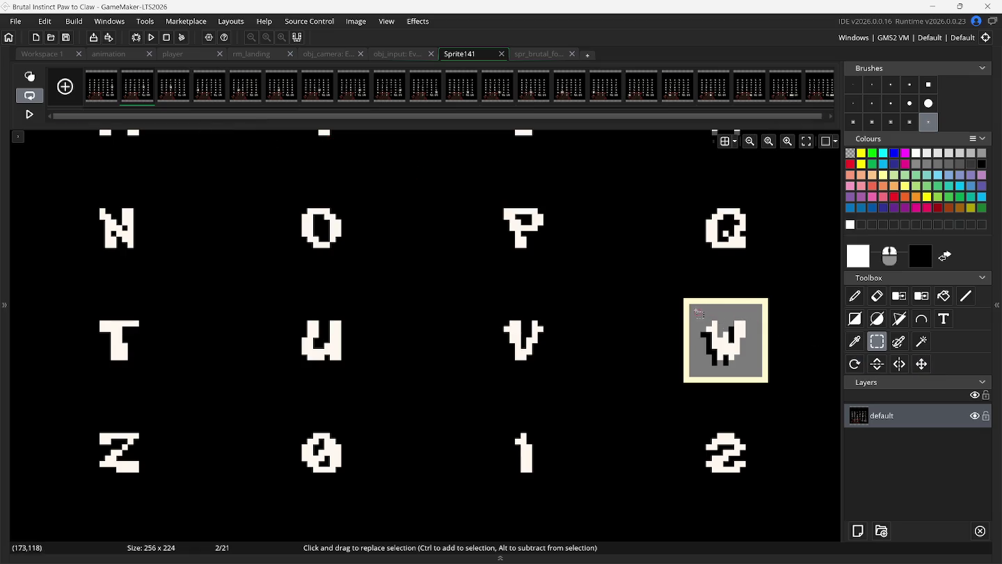
# - Copy the W glyph into frame 23 of spr_brutal_fonts, nudged one pixel left
pyautogui.moveTo(691, 305); pyautogui.dragTo(759, 376)
pyautogui.hotkey('ctrl', 'c')
pyautogui.hotkey('ctrl', 'v')
pyautogui.click(527, 56)
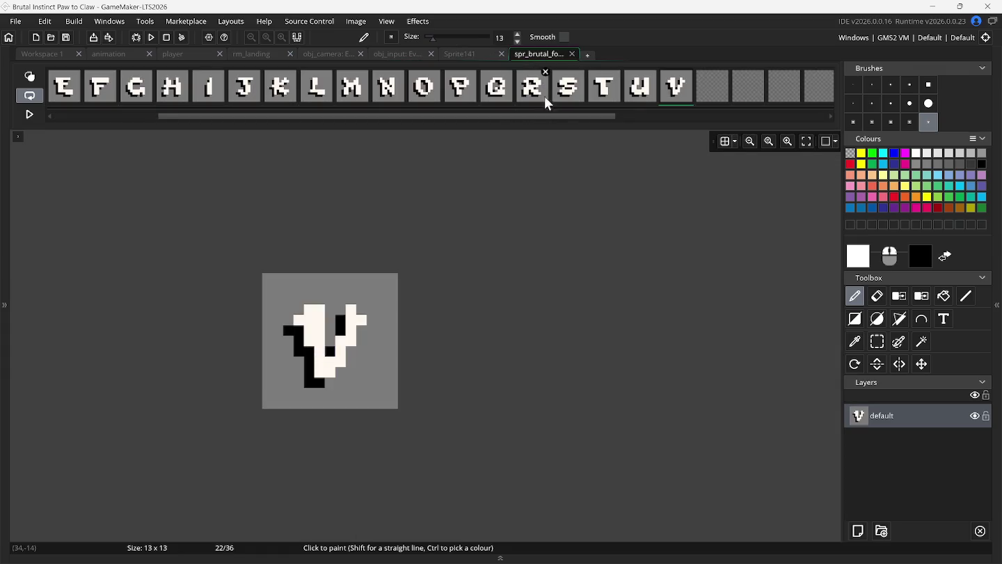
pyautogui.click(708, 85)
pyautogui.hotkey('ctrl', 'v')
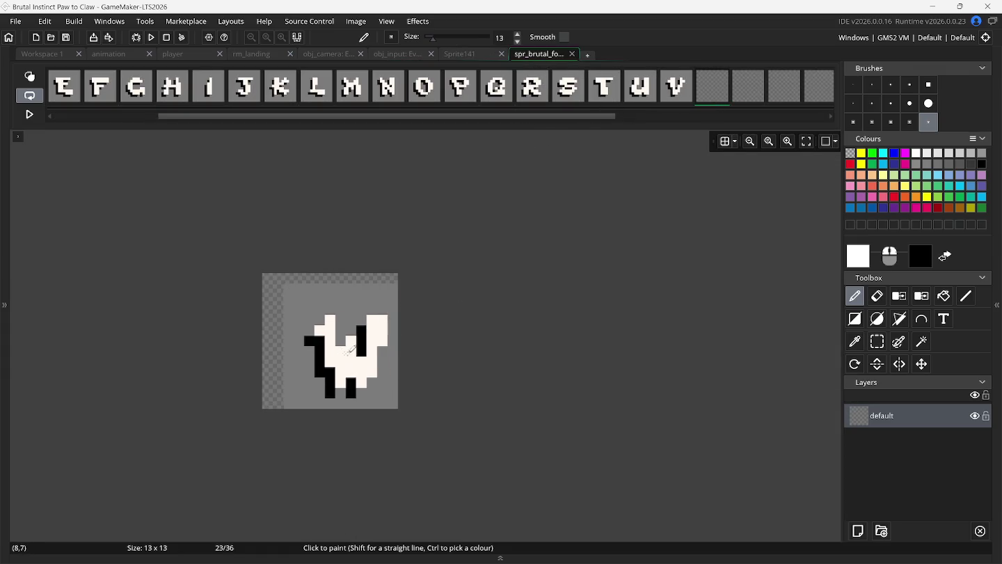
pyautogui.click(341, 340)
pyautogui.press('Left')
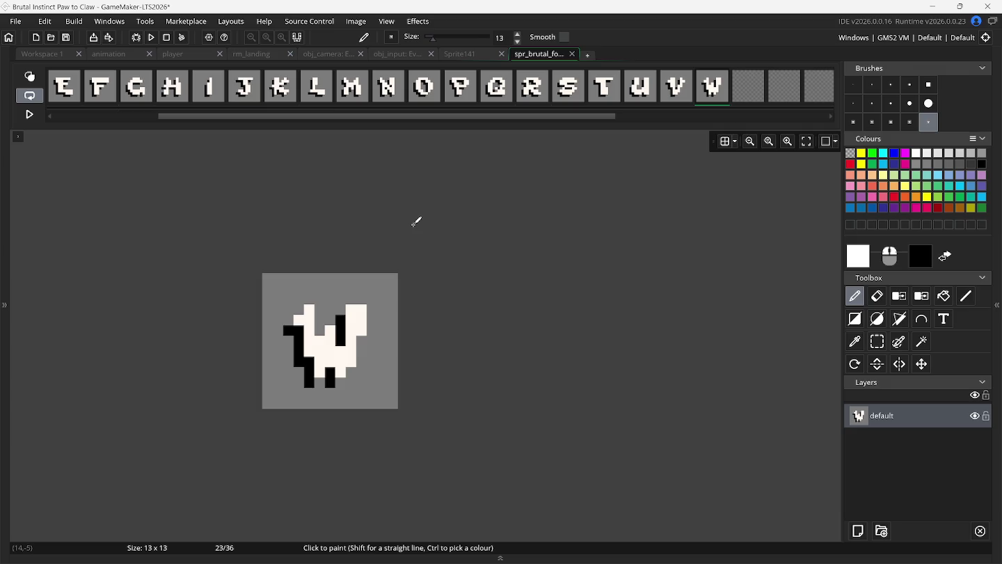
# - Remove another frame from the Sprite141 sheet
pyautogui.click(468, 54)
pyautogui.hotkey('ctrl', 'v')
pyautogui.hscroll(3, 547, 195)
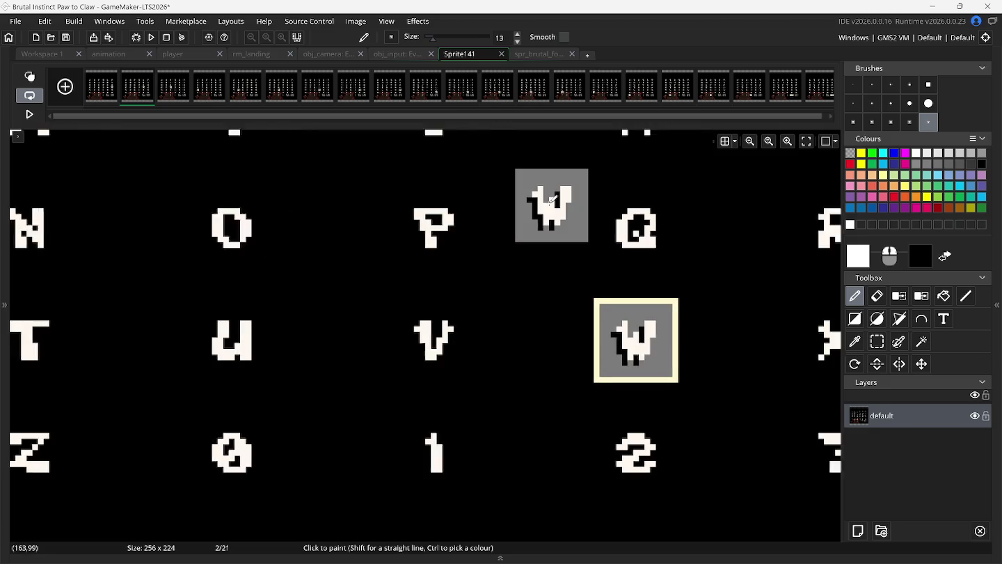
pyautogui.click(151, 72)
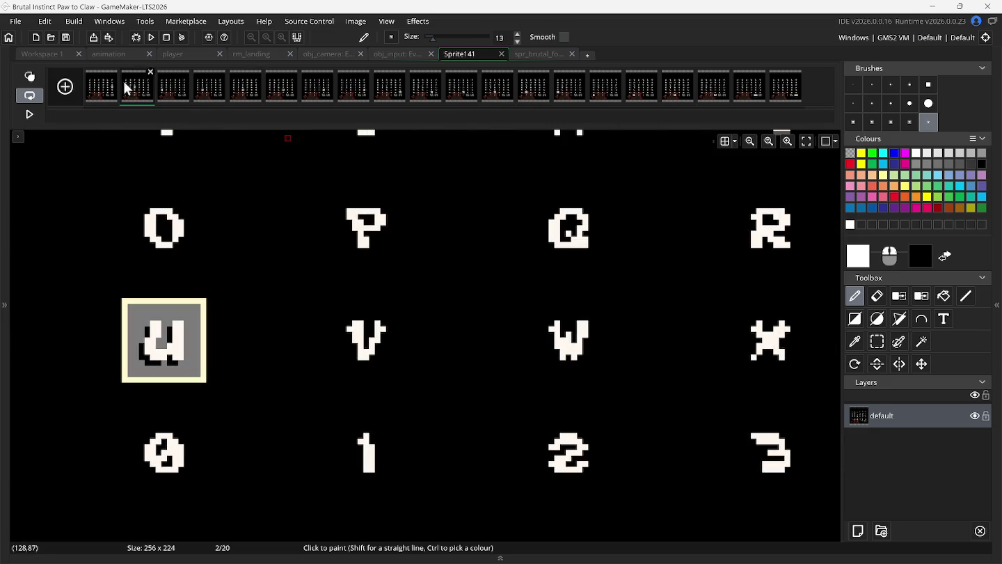
# - Copy the X glyph as a brush and stamp it into frame 24 of spr_brutal_fonts
pyautogui.click(877, 341)
pyautogui.hscroll(3, 819, 352)
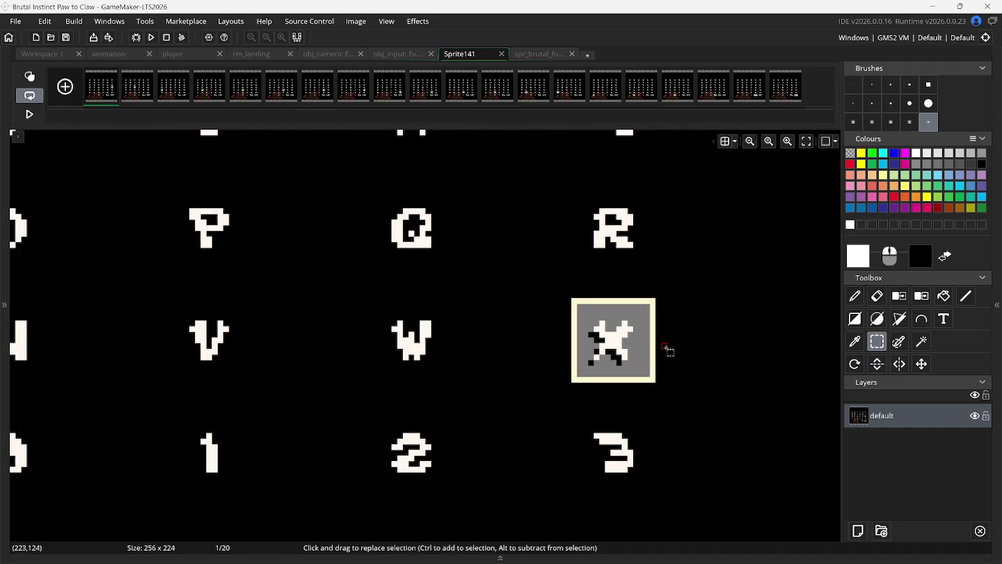
pyautogui.moveTo(578, 304); pyautogui.dragTo(648, 378)
pyautogui.press('d')
pyautogui.click(538, 56)
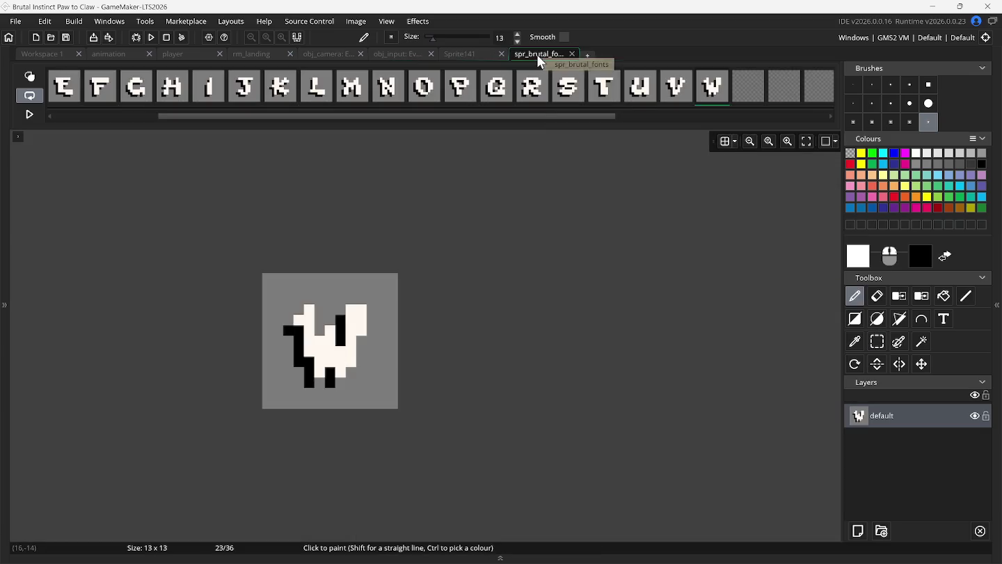
pyautogui.click(746, 87)
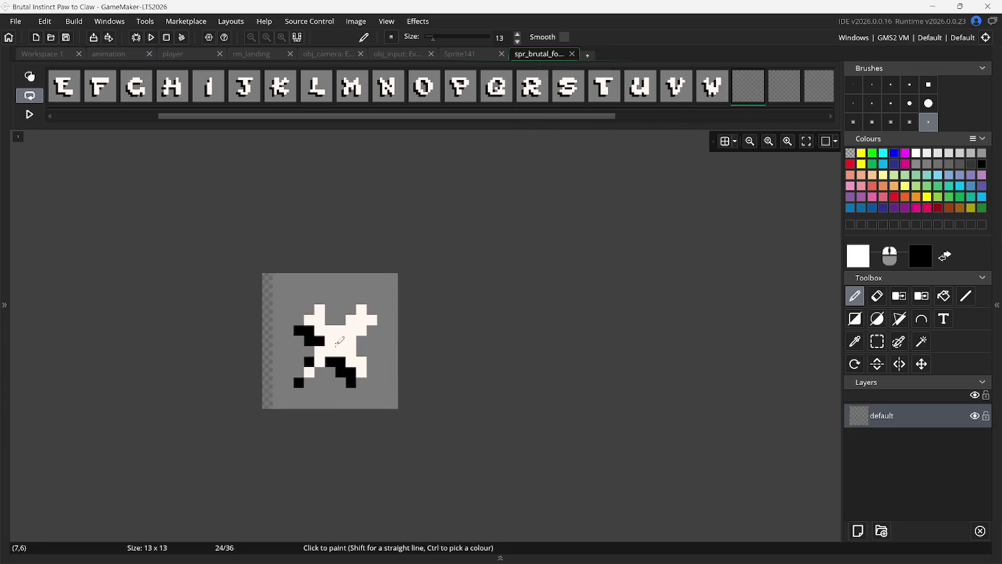
pyautogui.click(330, 341)
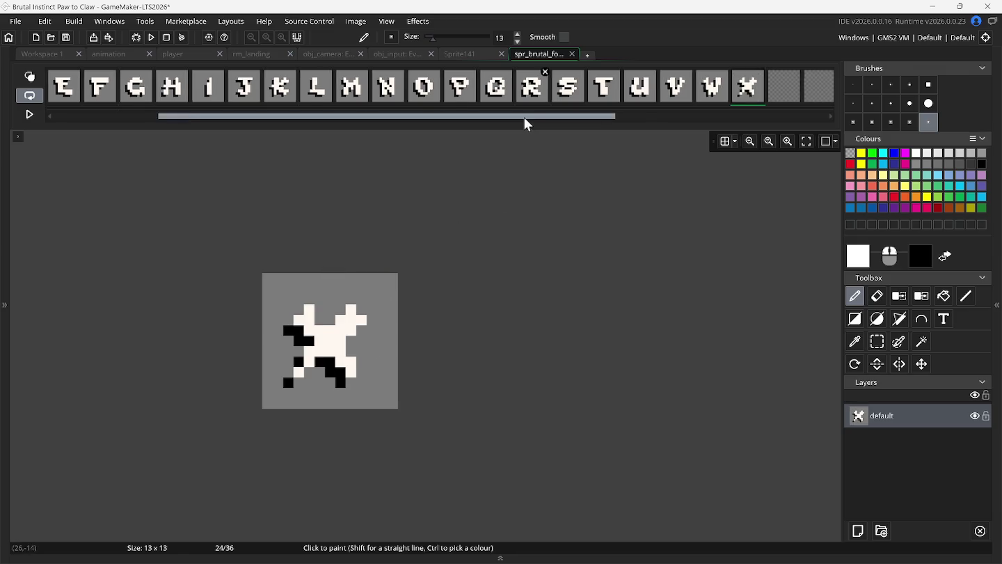
pyautogui.moveTo(526, 117); pyautogui.dragTo(661, 122)
pyautogui.click(458, 53)
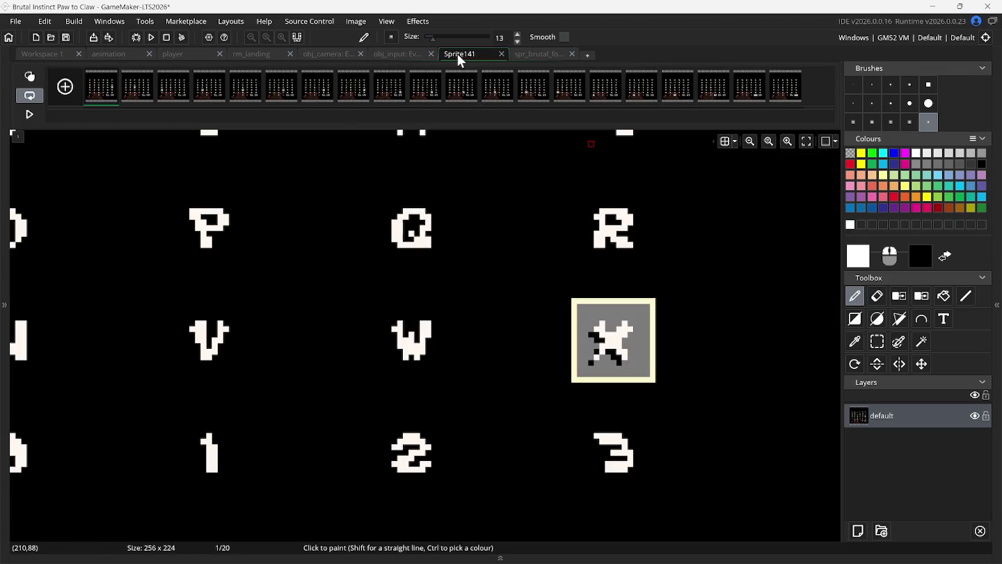
# - Delete the first frame of Sprite141 twice
pyautogui.scroll(-4, 565, 346)
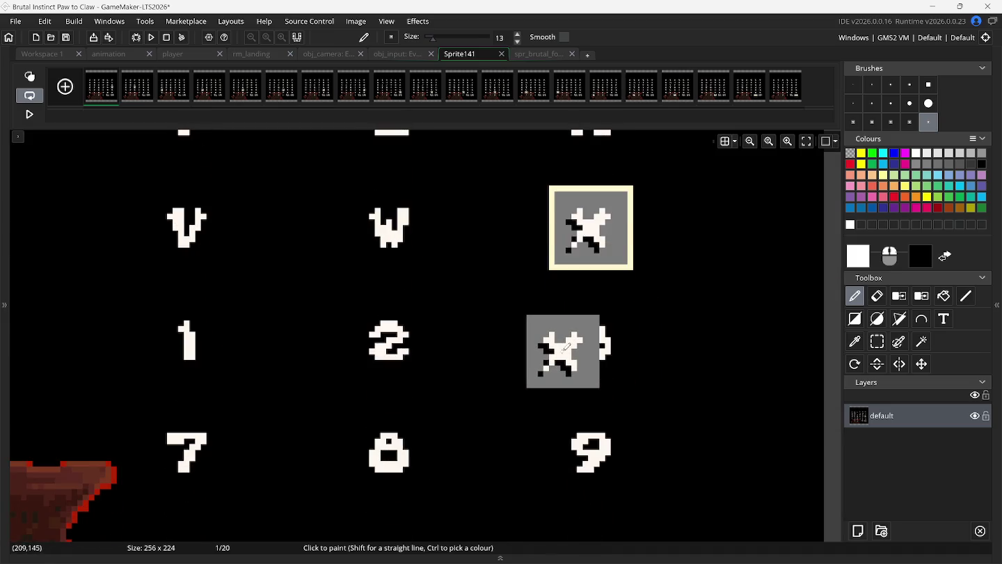
pyautogui.scroll(1, 515, 302)
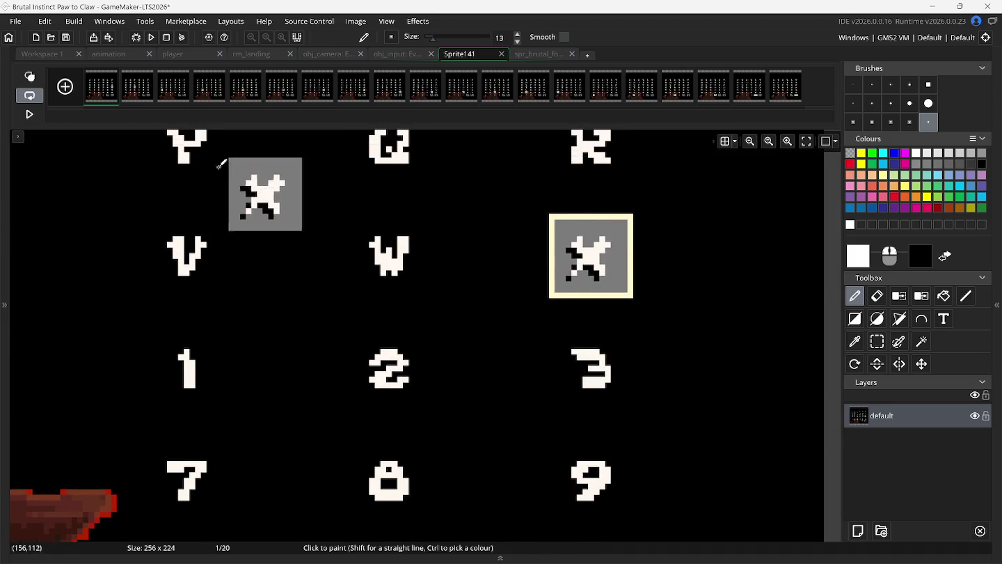
pyautogui.click(115, 73)
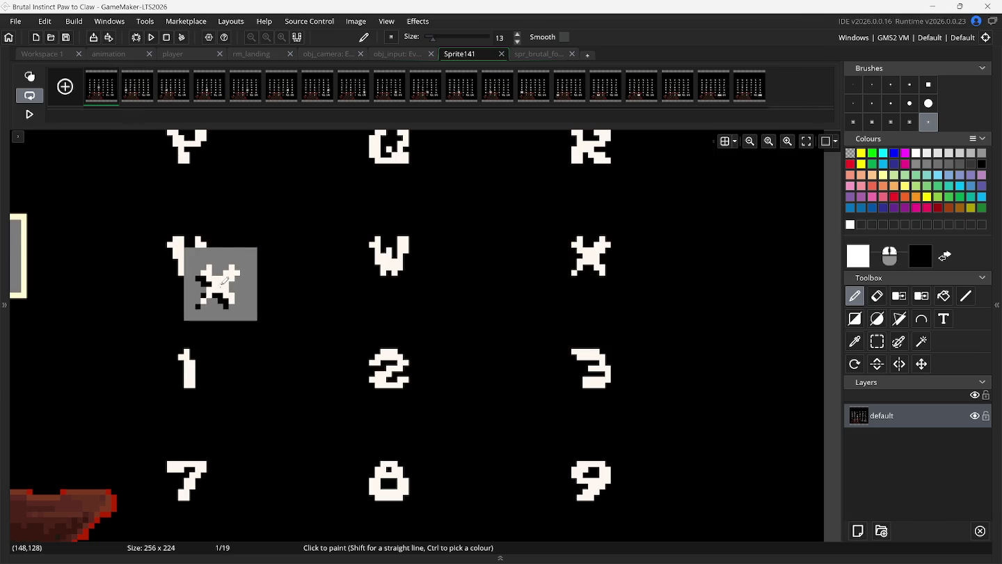
pyautogui.hscroll(-10, 223, 281)
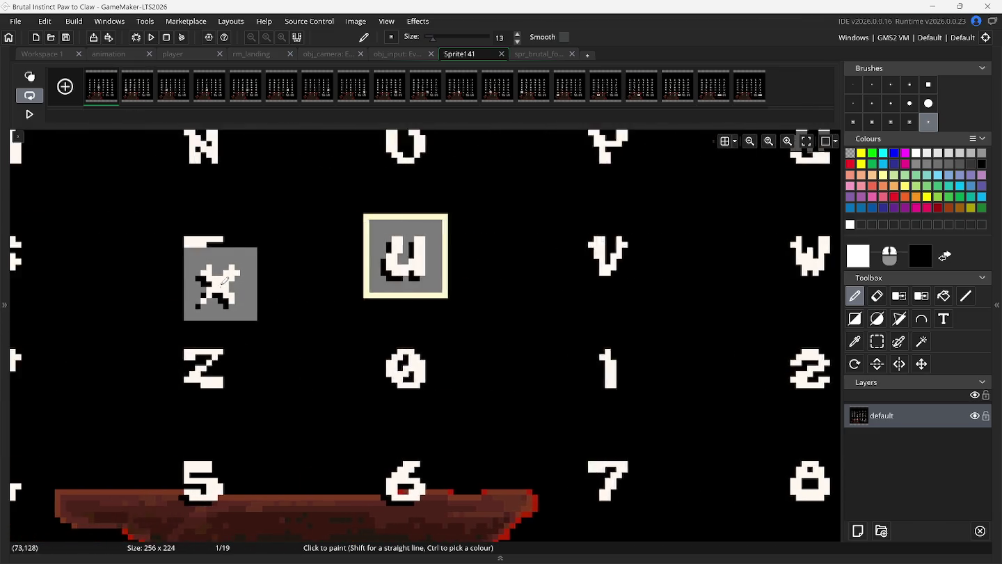
pyautogui.hscroll(-8, 225, 280)
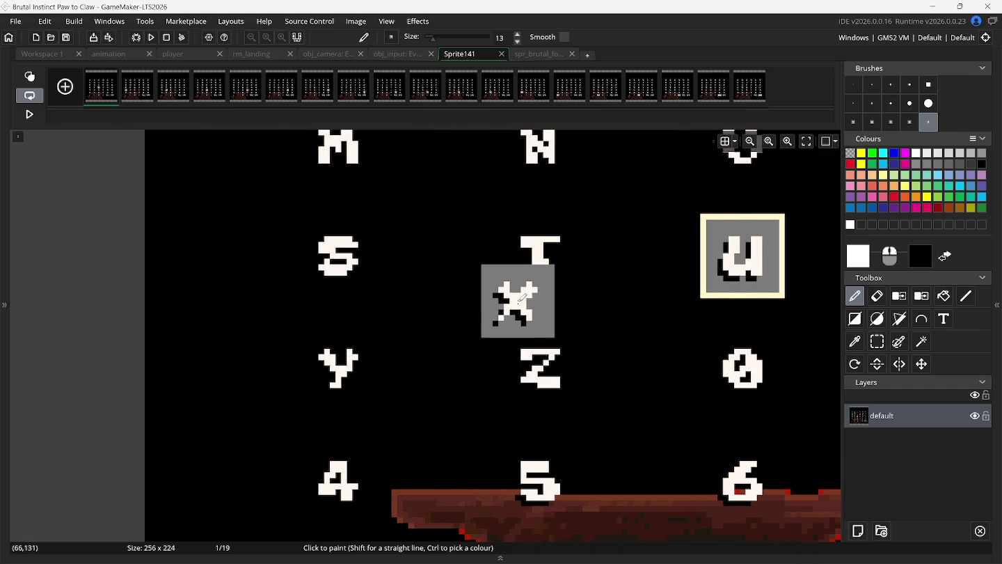
pyautogui.click(135, 96)
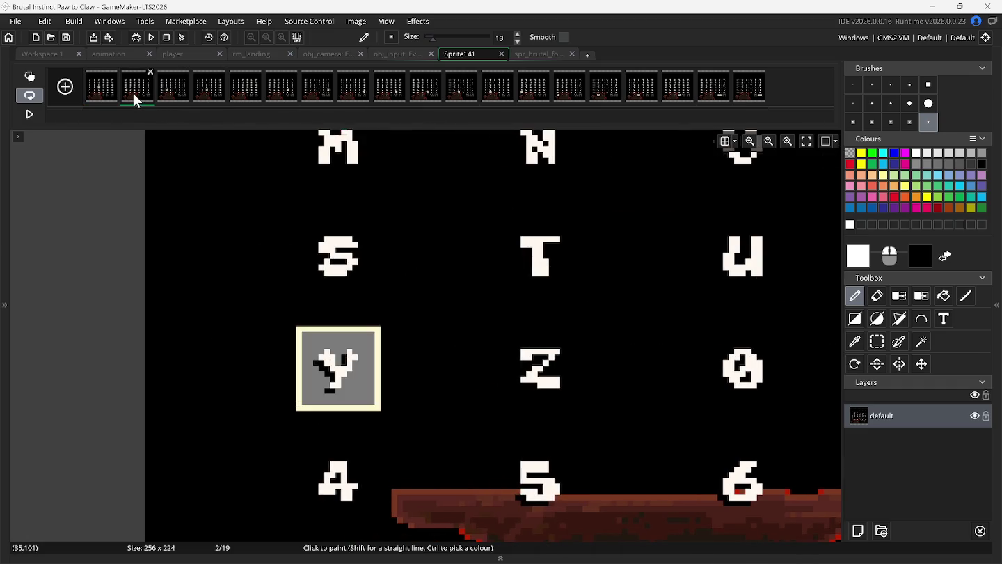
pyautogui.click(99, 97)
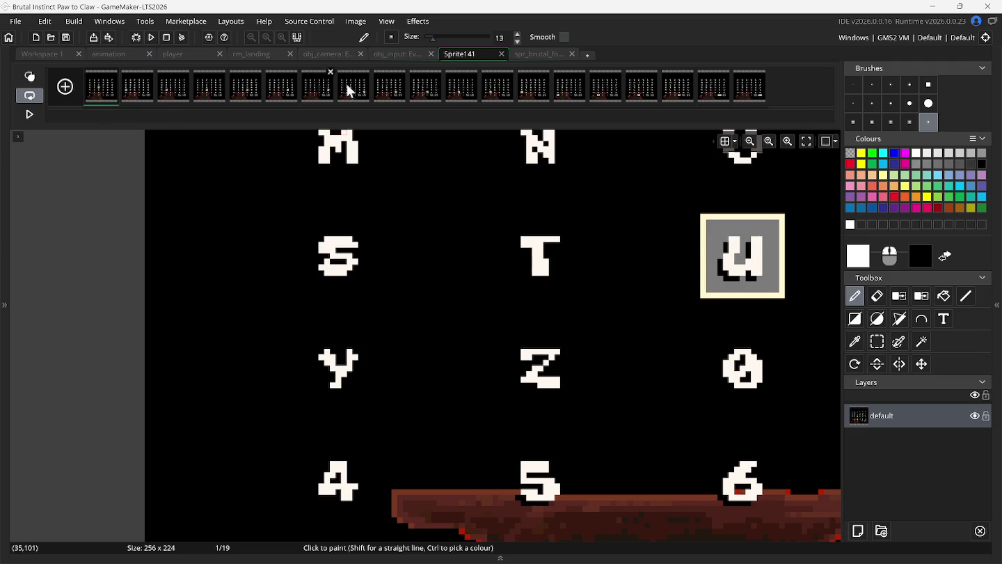
pyautogui.click(539, 56)
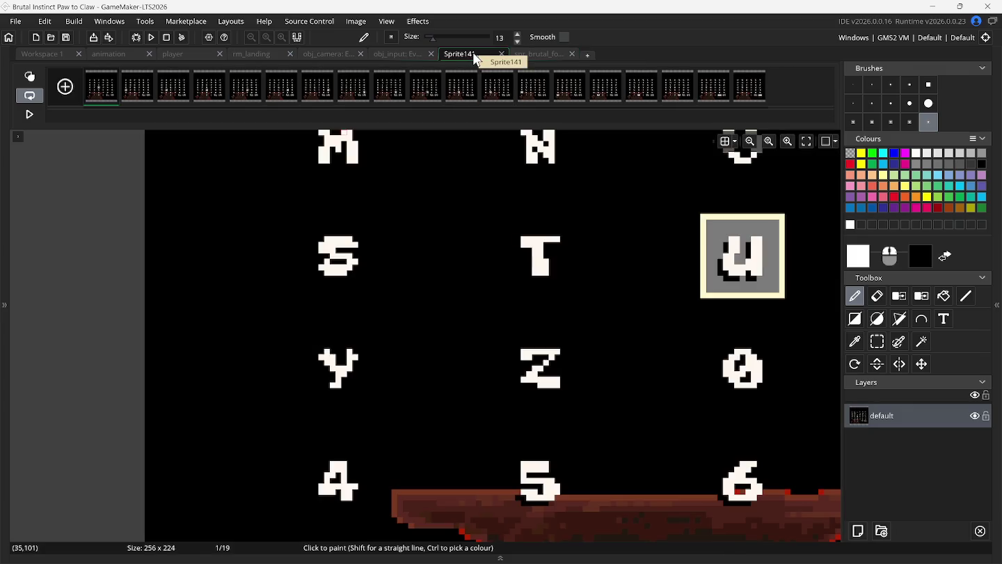
pyautogui.click(474, 54)
pyautogui.click(114, 71)
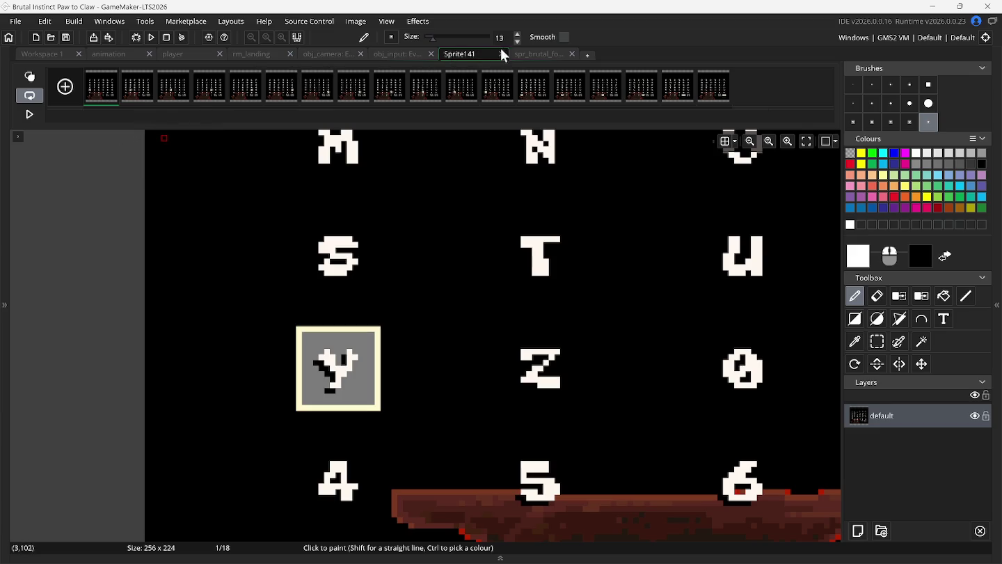
pyautogui.click(535, 53)
pyautogui.click(471, 54)
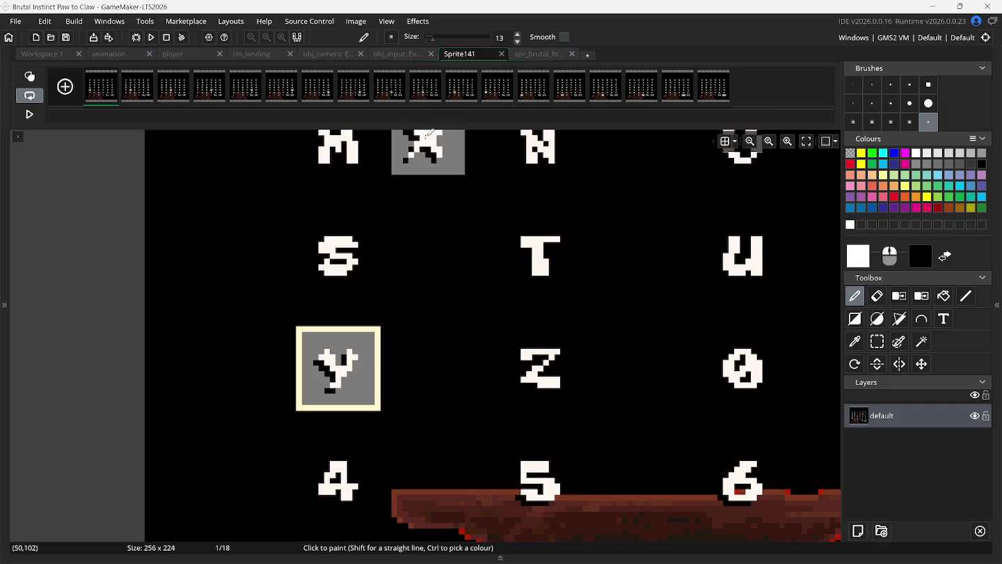
# - Copy the Y glyph as a brush and stamp it into frame 25 of spr_brutal_fonts
pyautogui.click(877, 341)
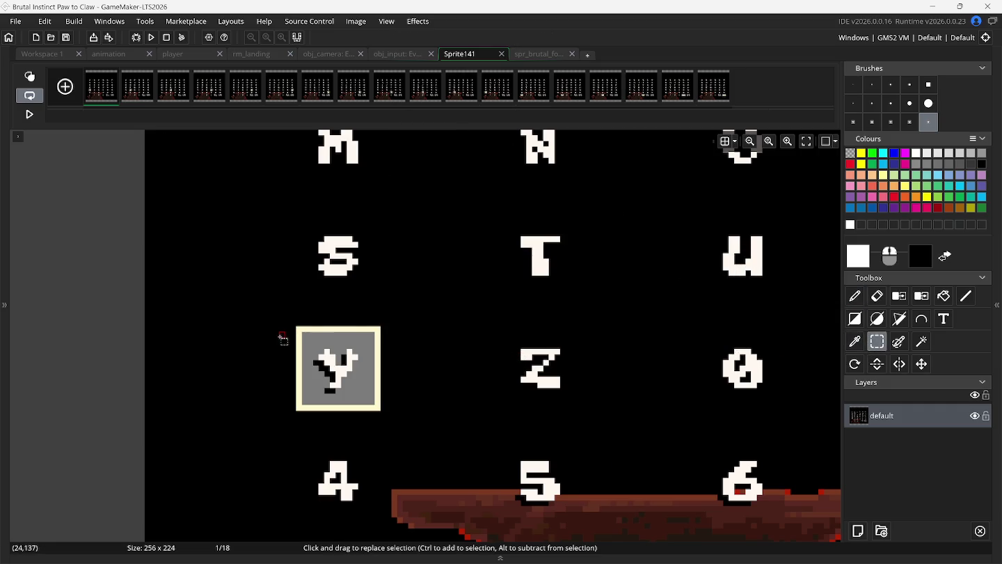
pyautogui.moveTo(305, 334); pyautogui.dragTo(374, 405)
pyautogui.hotkey('ctrl', 'b')
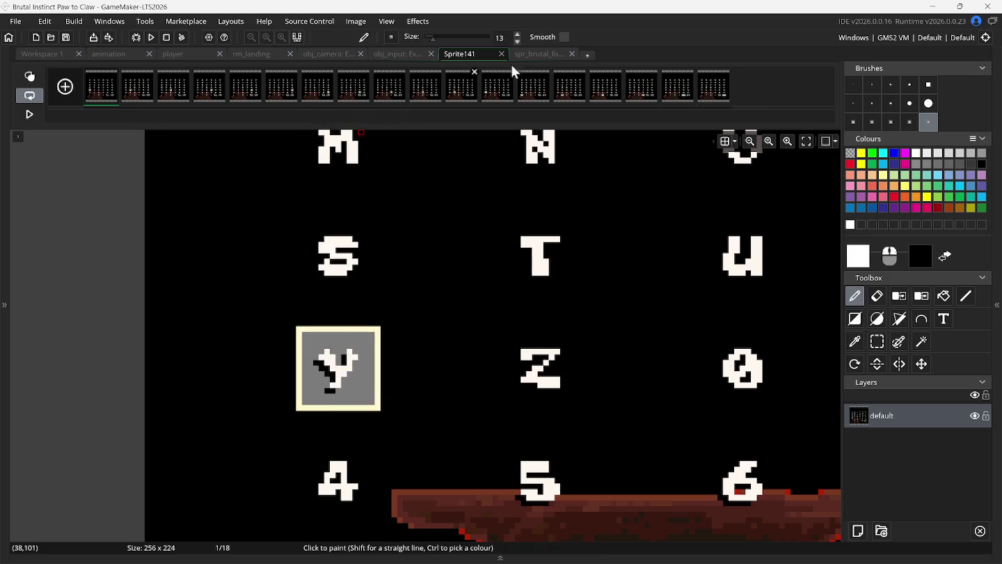
pyautogui.click(532, 52)
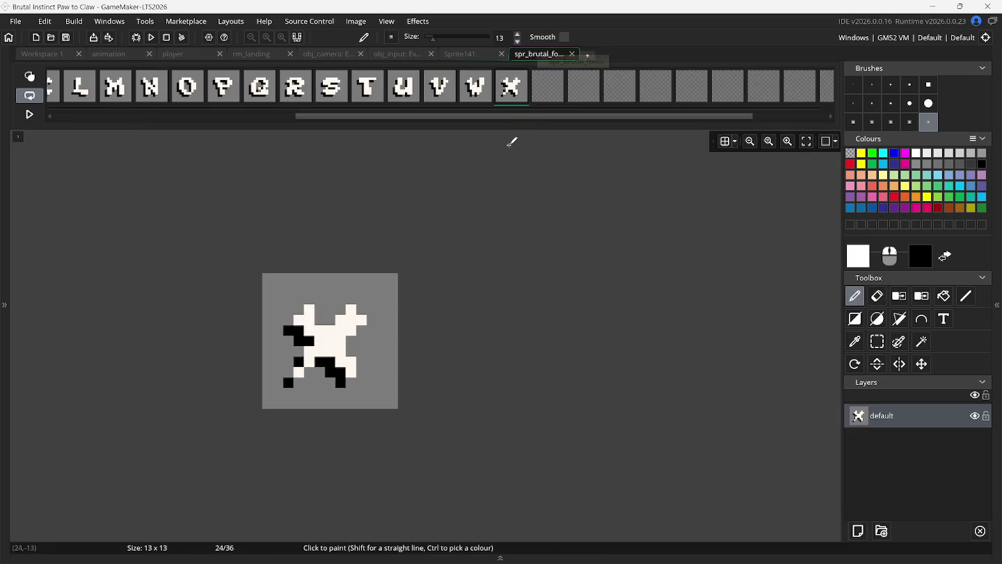
pyautogui.click(547, 97)
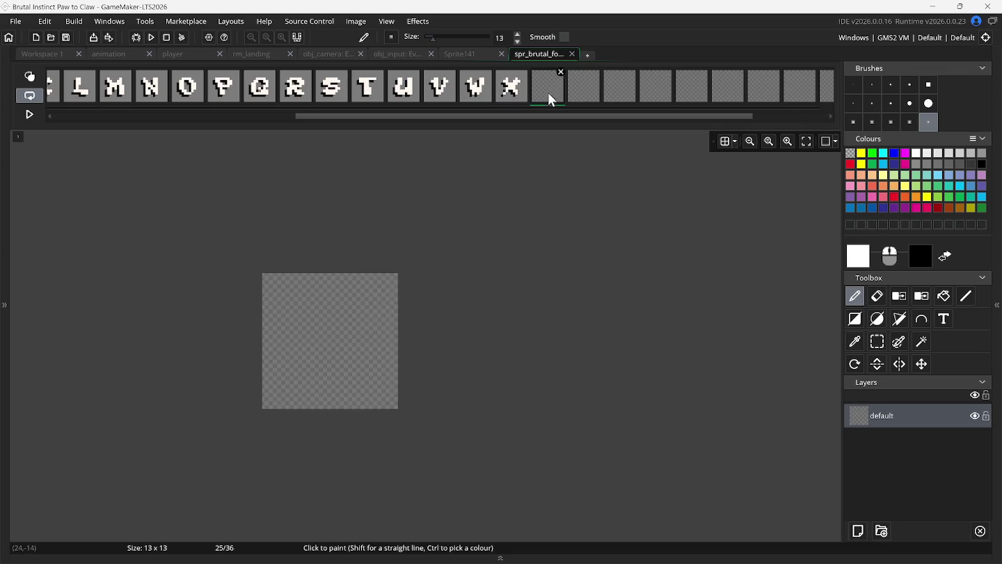
pyautogui.click(330, 342)
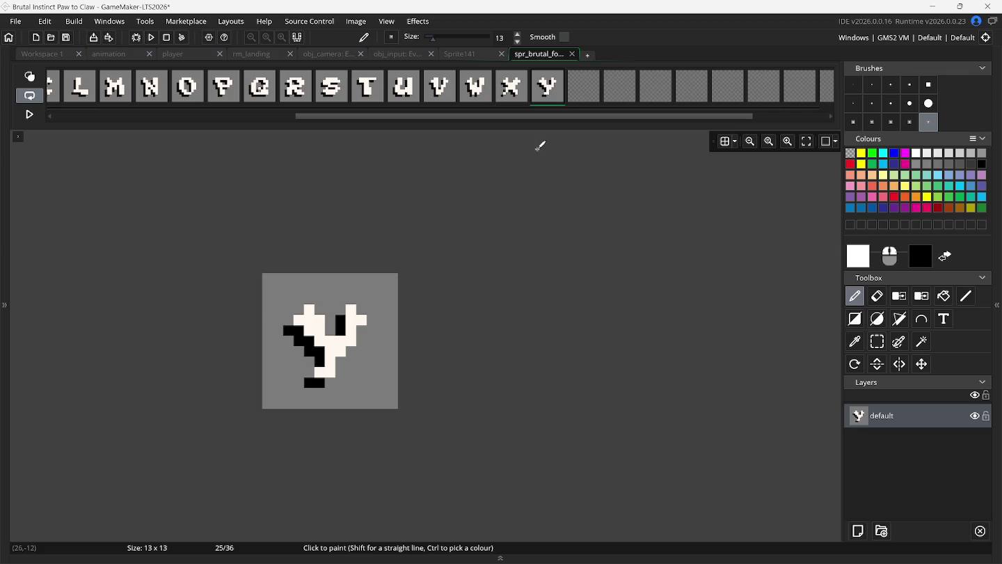
# - Copy the Z glyph from Sprite141 into frame 26 of the brutal font sprite
pyautogui.click(471, 57)
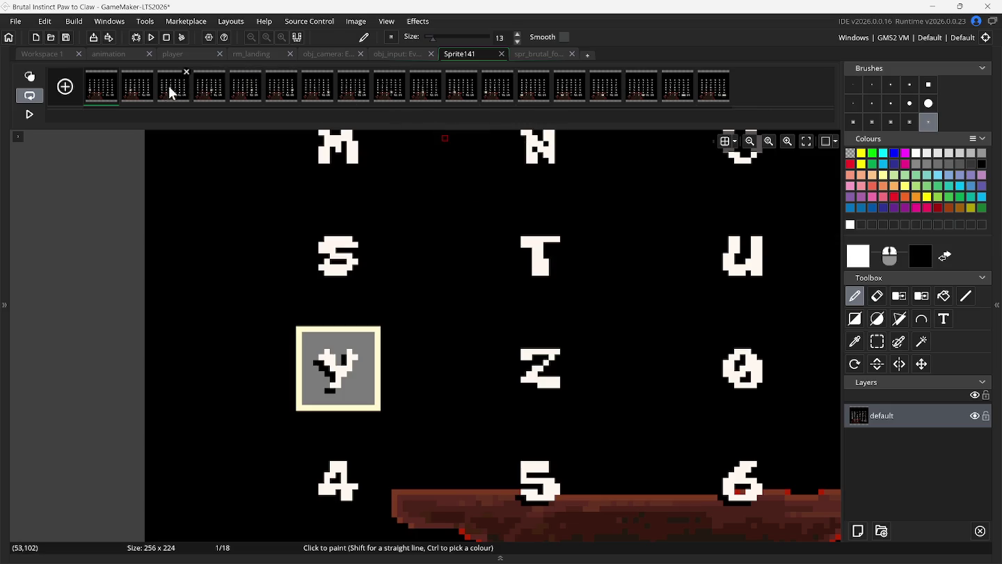
pyautogui.click(115, 72)
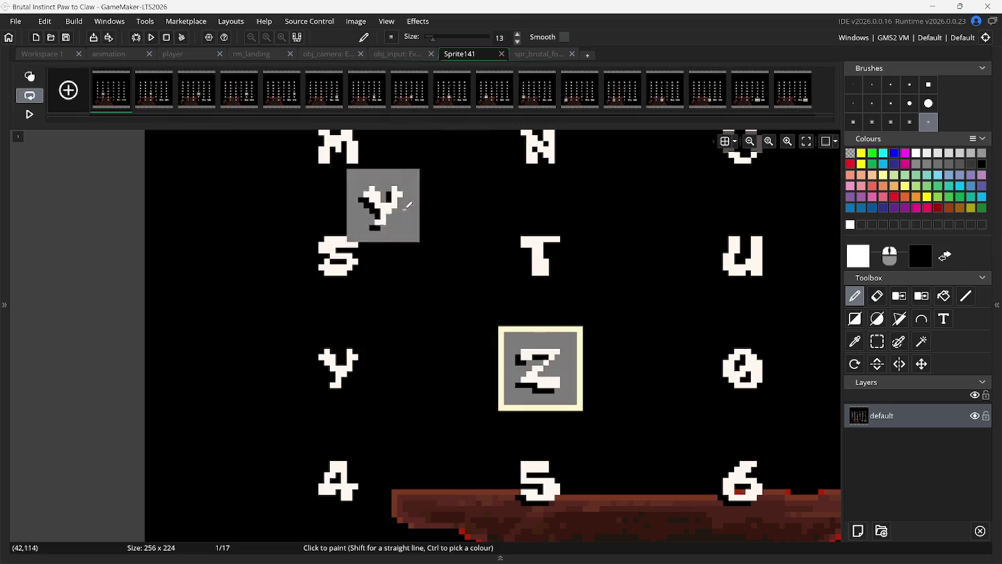
pyautogui.click(885, 341)
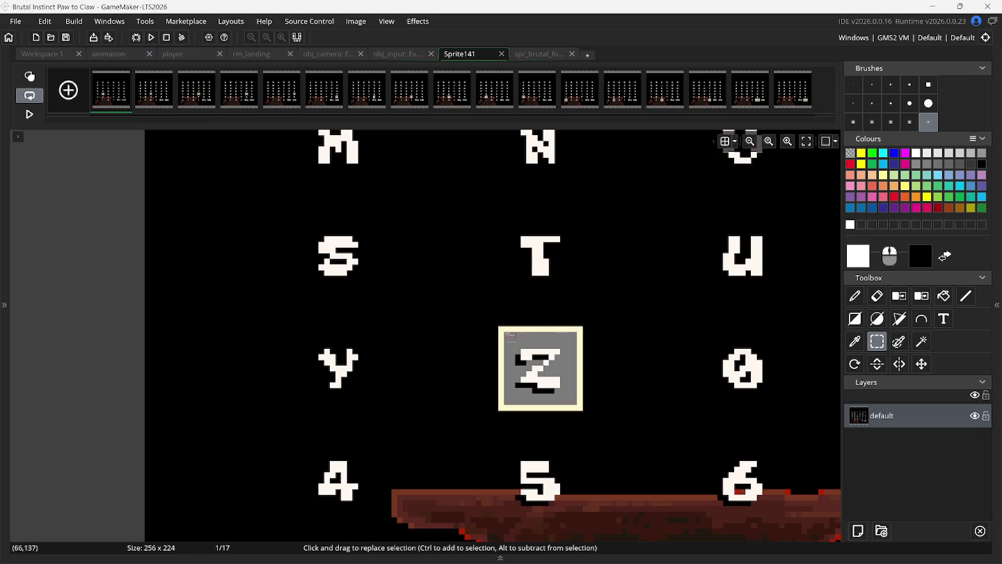
pyautogui.moveTo(505, 334); pyautogui.dragTo(572, 401)
pyautogui.hotkey('ctrl', 'c')
pyautogui.hotkey('ctrl', 'v')
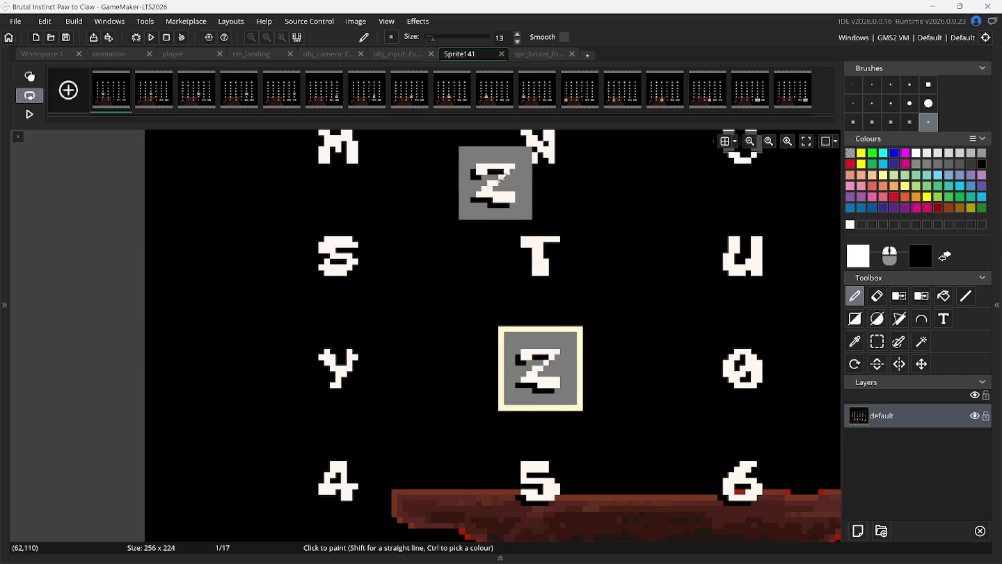
pyautogui.click(529, 55)
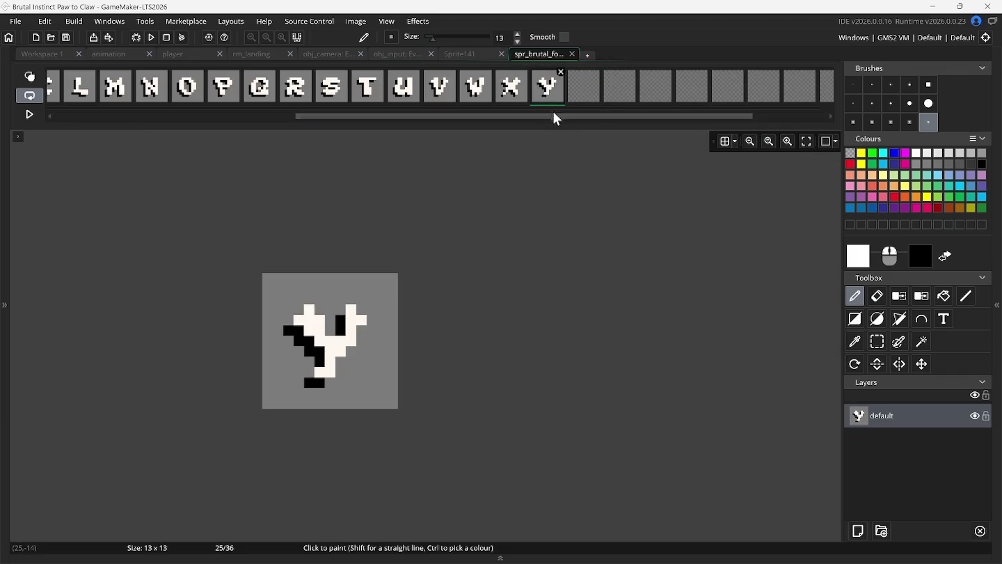
pyautogui.click(581, 101)
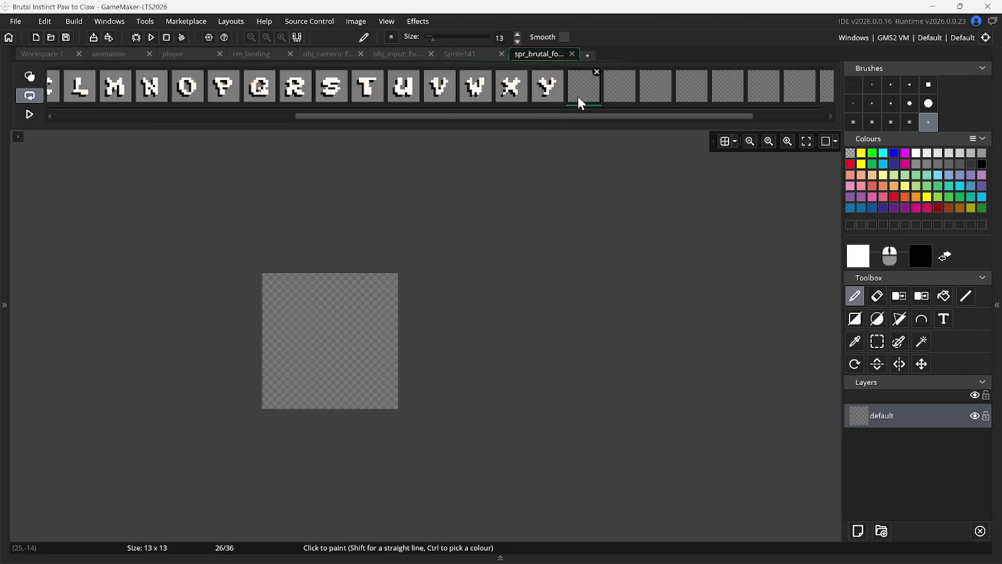
pyautogui.click(336, 341)
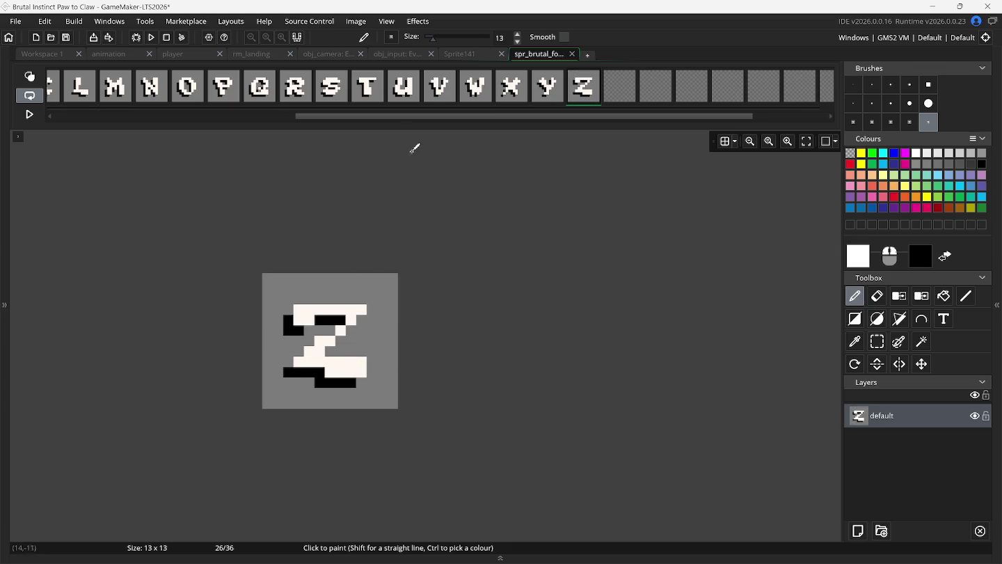
# - Copy the 0 glyph from Sprite141 into frame 27 of the brutal font sprite
pyautogui.click(454, 62)
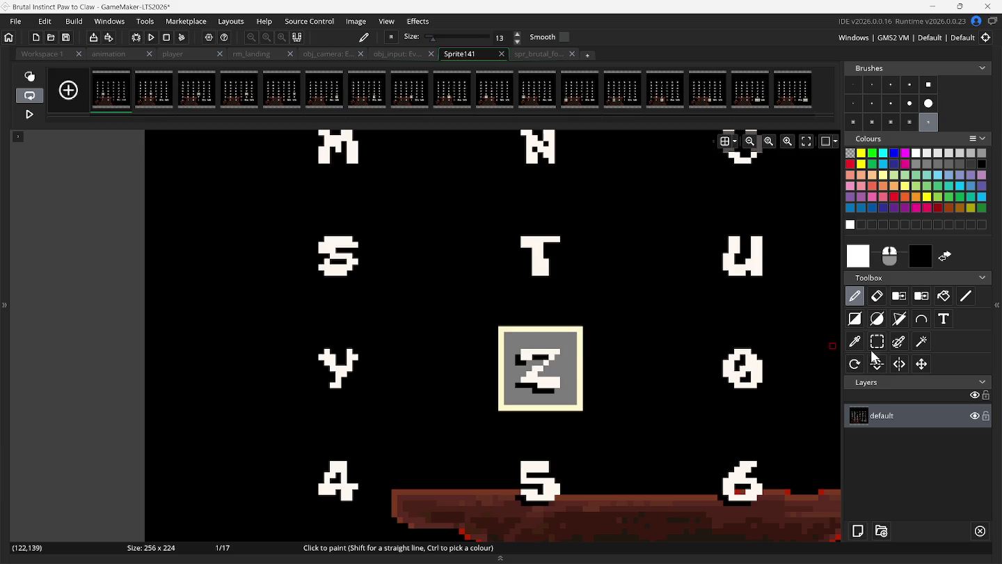
pyautogui.hotkey('ctrl', 'z')
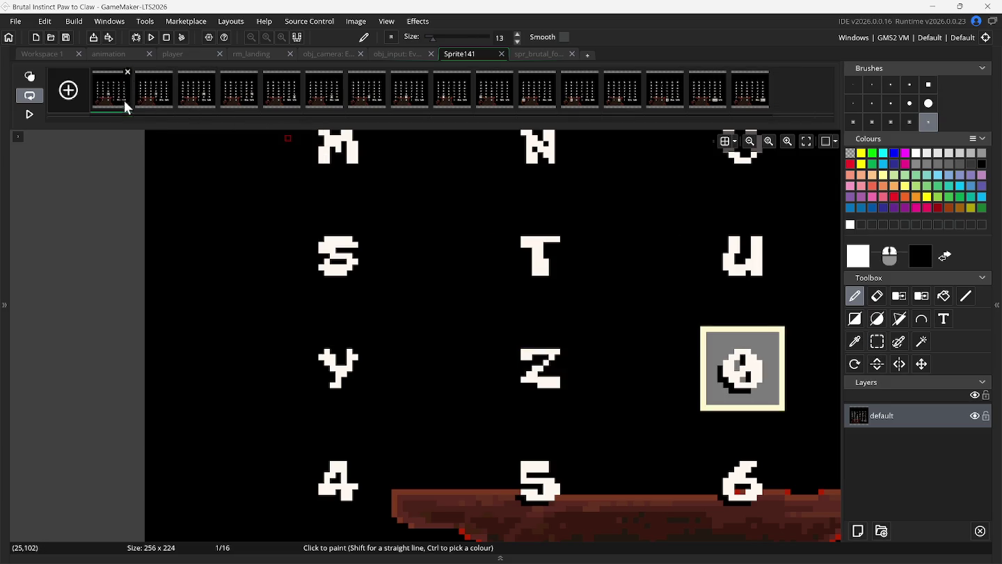
pyautogui.click(877, 341)
pyautogui.hscroll(3, 676, 348)
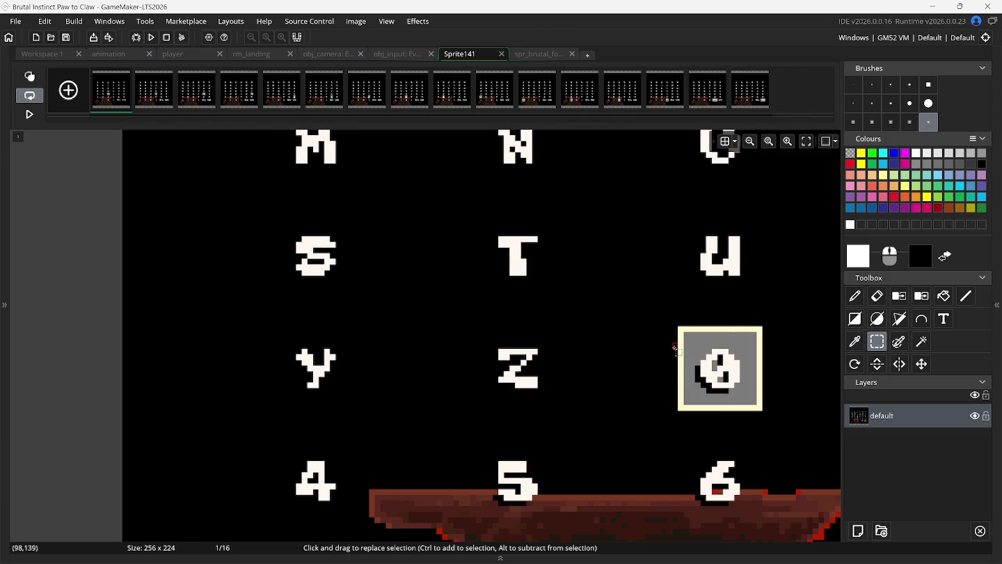
pyautogui.hscroll(3, 675, 348)
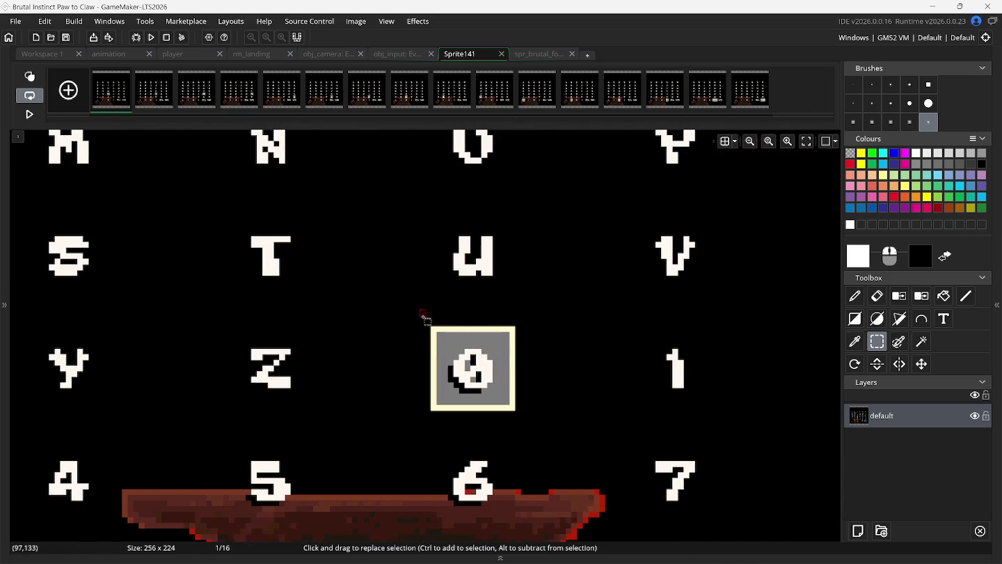
pyautogui.moveTo(437, 334)
pyautogui.mouseDown()
pyautogui.moveTo(460, 394)
pyautogui.moveTo(503, 401)
pyautogui.mouseUp()
pyautogui.hotkey('ctrl', 'c')
pyautogui.hotkey('ctrl', 'v')
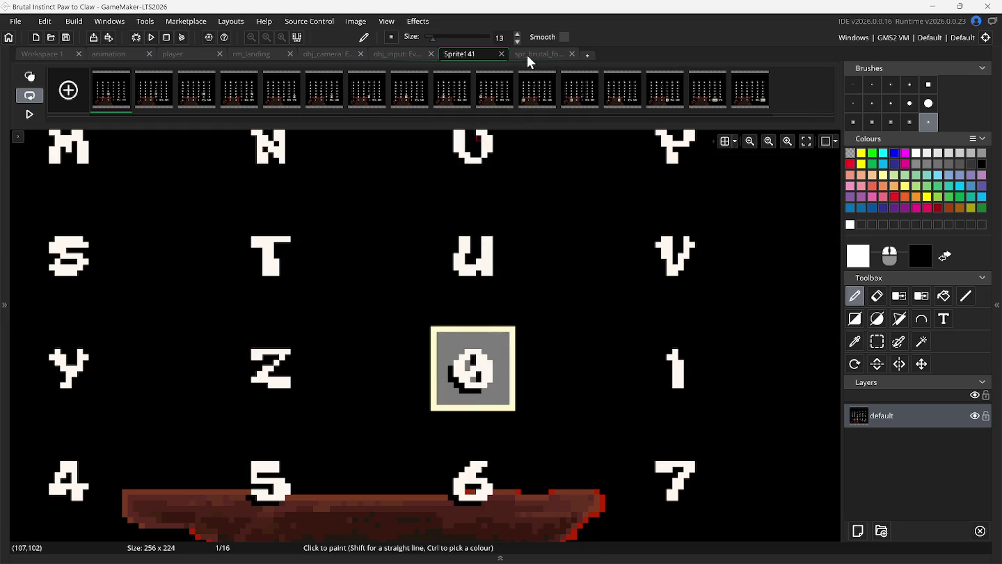
pyautogui.click(527, 54)
pyautogui.click(616, 93)
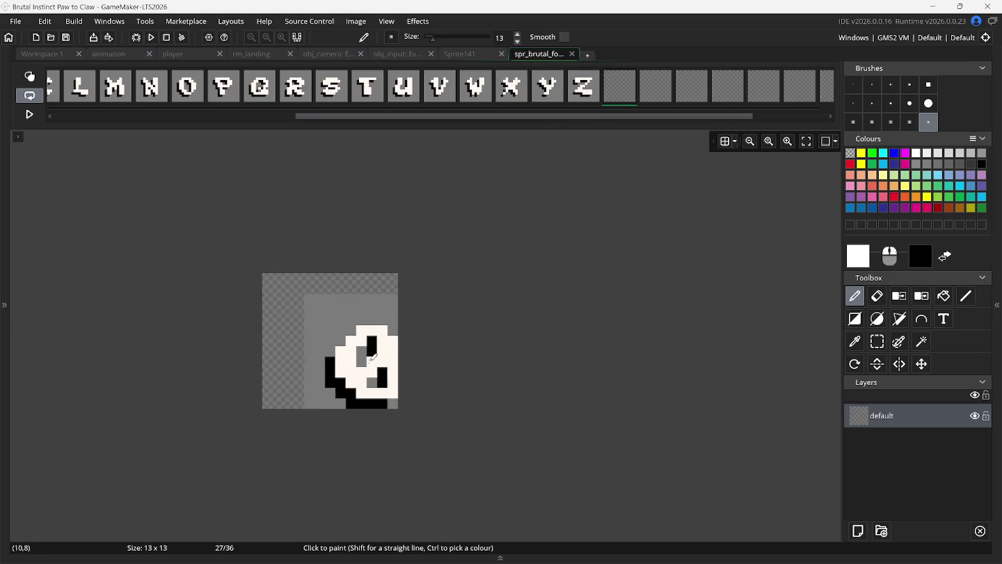
pyautogui.click(334, 341)
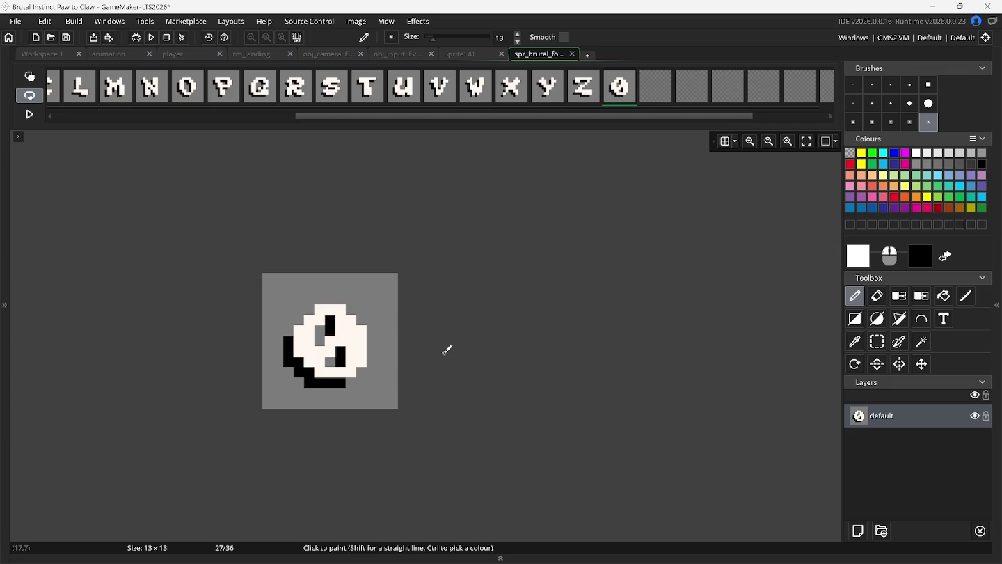
pyautogui.click(461, 53)
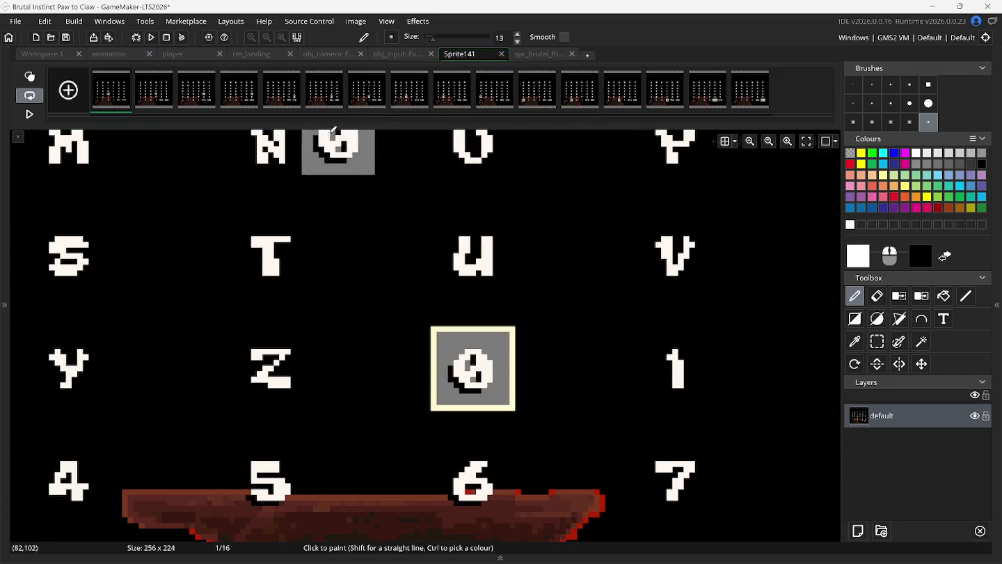
# - Delete Sprite141's first frame and paste its 1 glyph into frame 28 of the font sprite
pyautogui.click(127, 72)
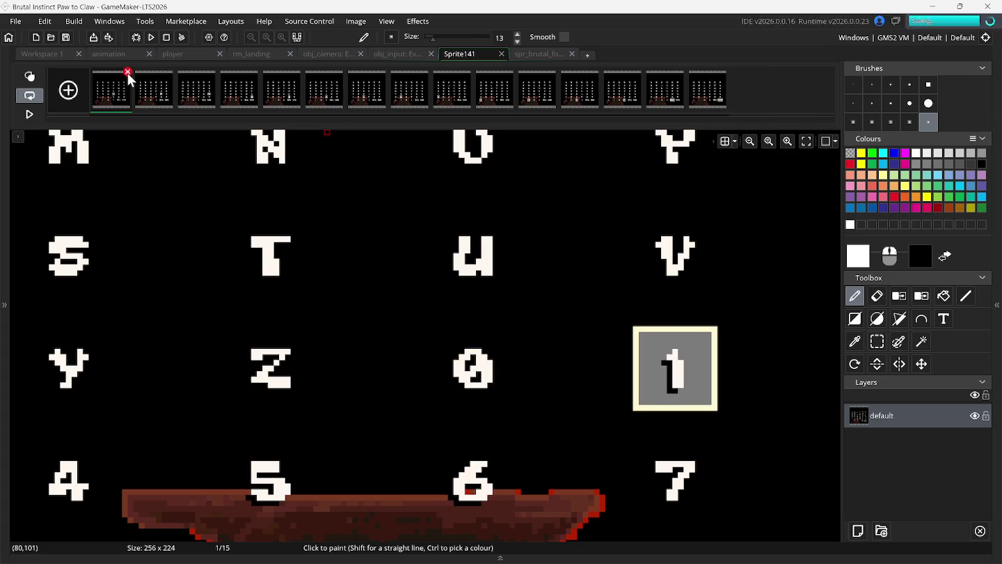
pyautogui.click(879, 342)
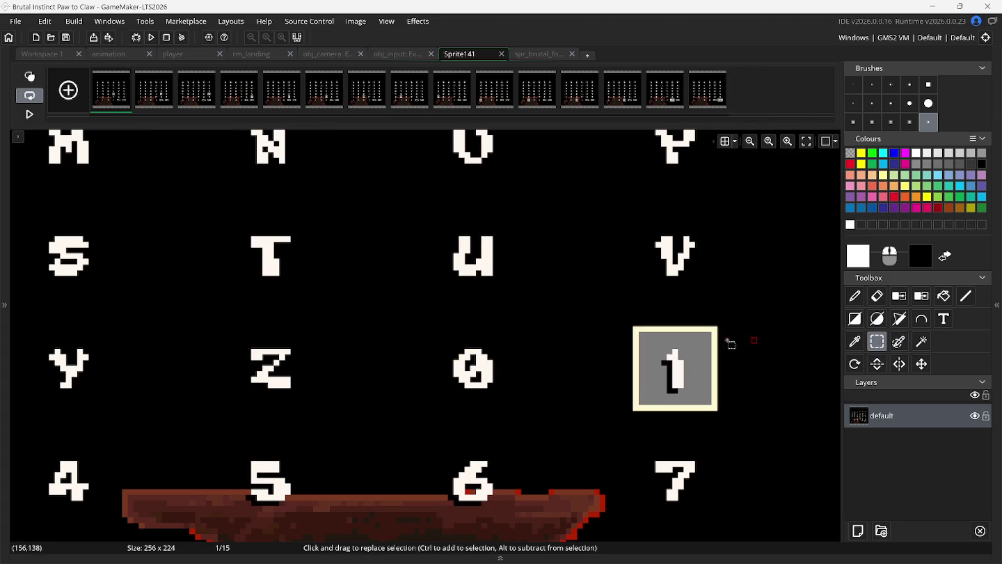
pyautogui.moveTo(639, 333); pyautogui.dragTo(707, 401)
pyautogui.press('p')
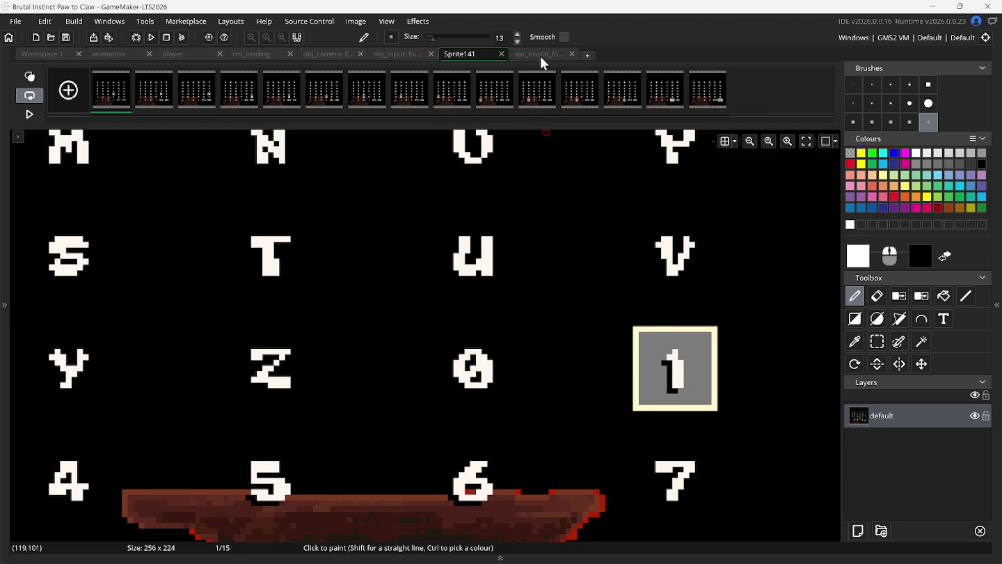
pyautogui.click(540, 55)
pyautogui.click(650, 97)
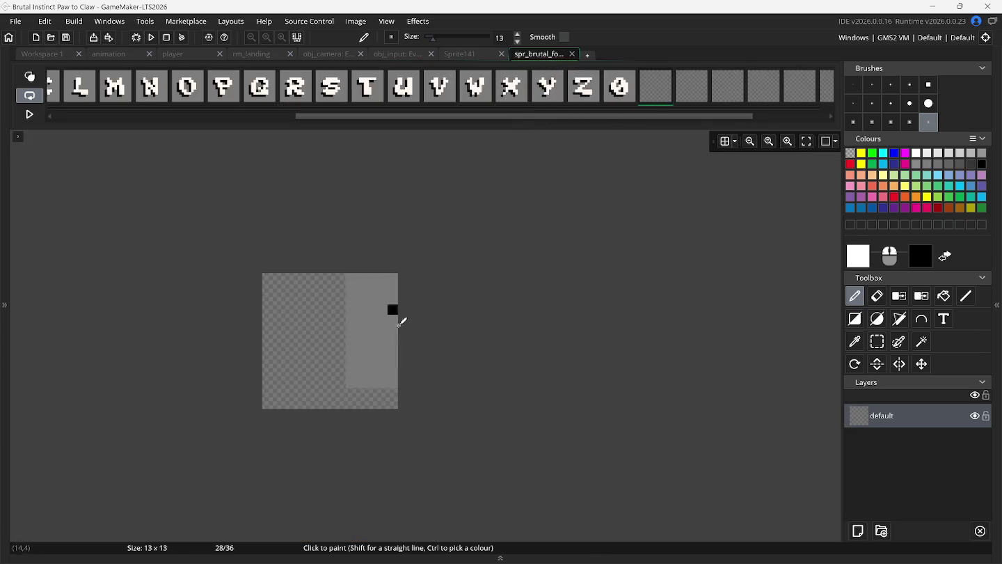
pyautogui.click(335, 342)
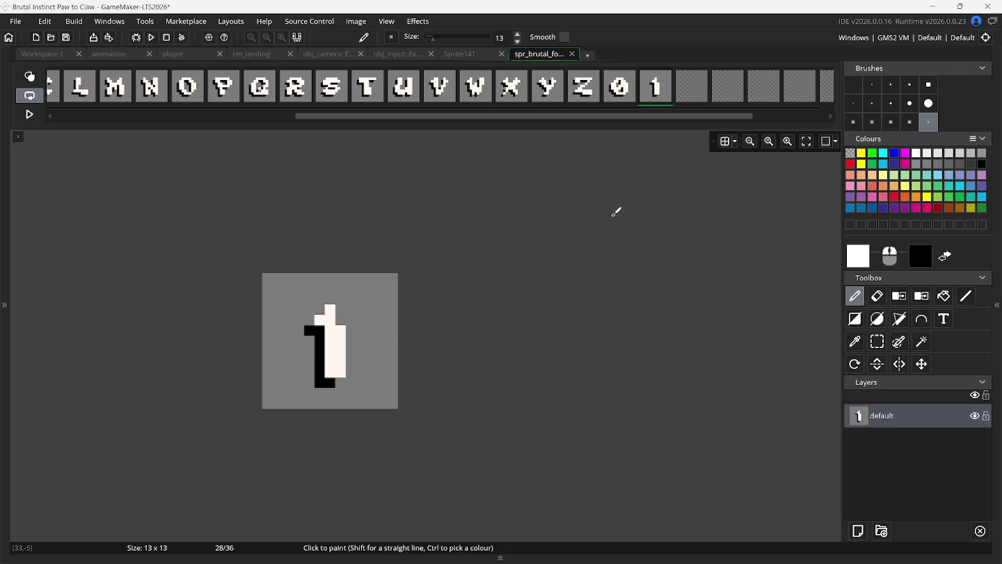
pyautogui.click(687, 82)
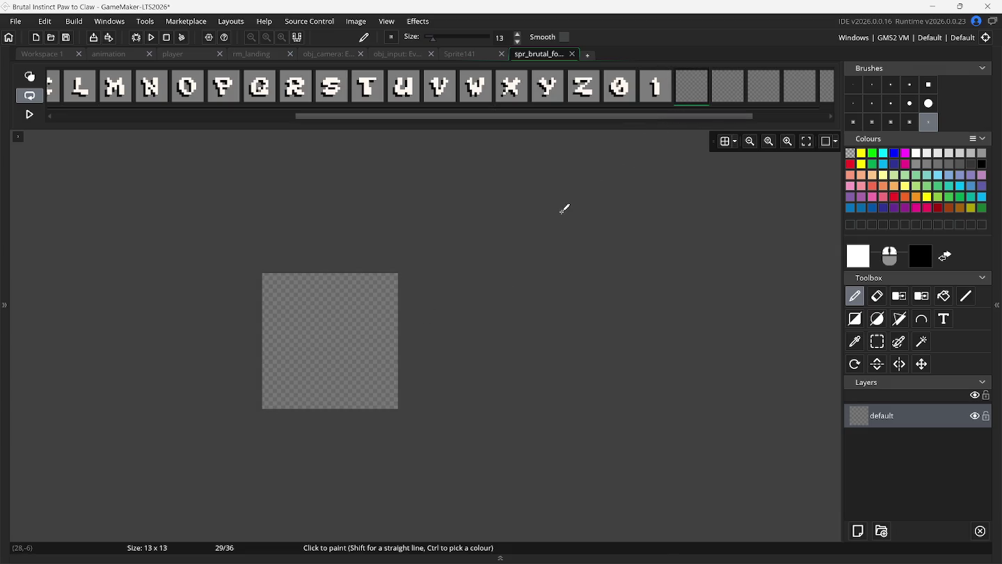
pyautogui.click(468, 55)
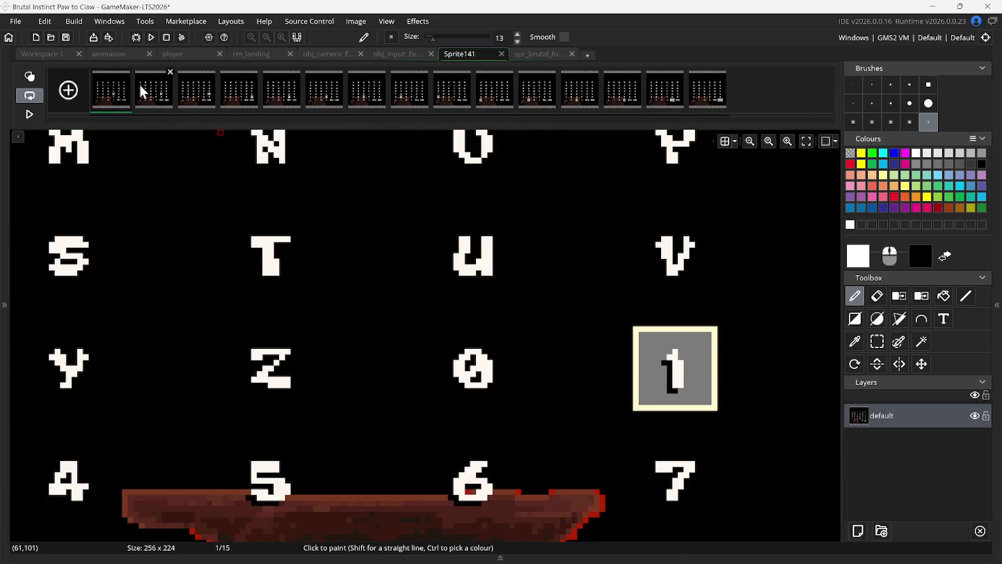
# - Undo a Sprite141 frame deletion and step through its frames 2 to 8
pyautogui.hotkey('ctrl', 'z')
pyautogui.hscroll(-5, 195, 242)
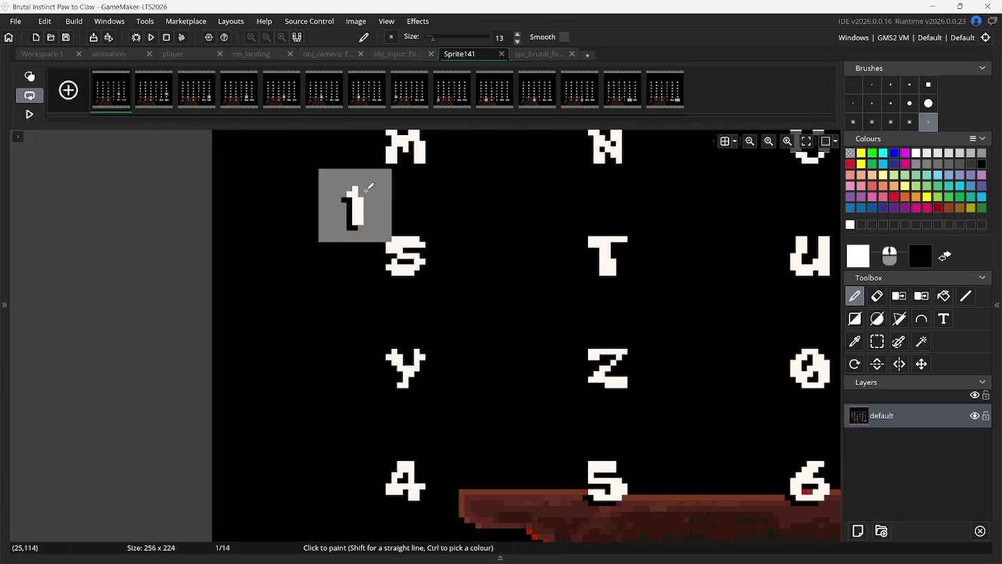
pyautogui.click(160, 102)
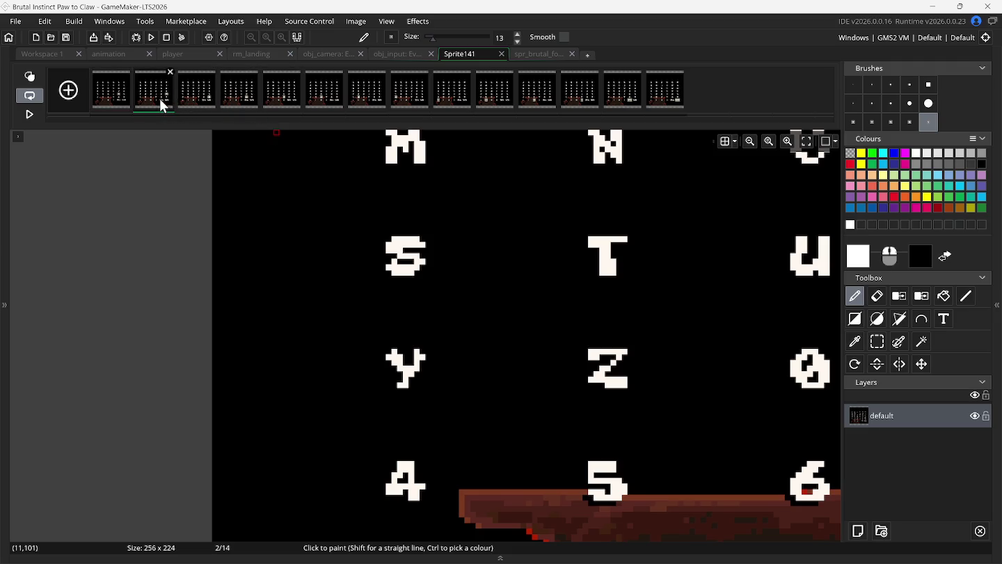
pyautogui.click(191, 101)
pyautogui.click(226, 102)
pyautogui.click(282, 102)
pyautogui.click(341, 102)
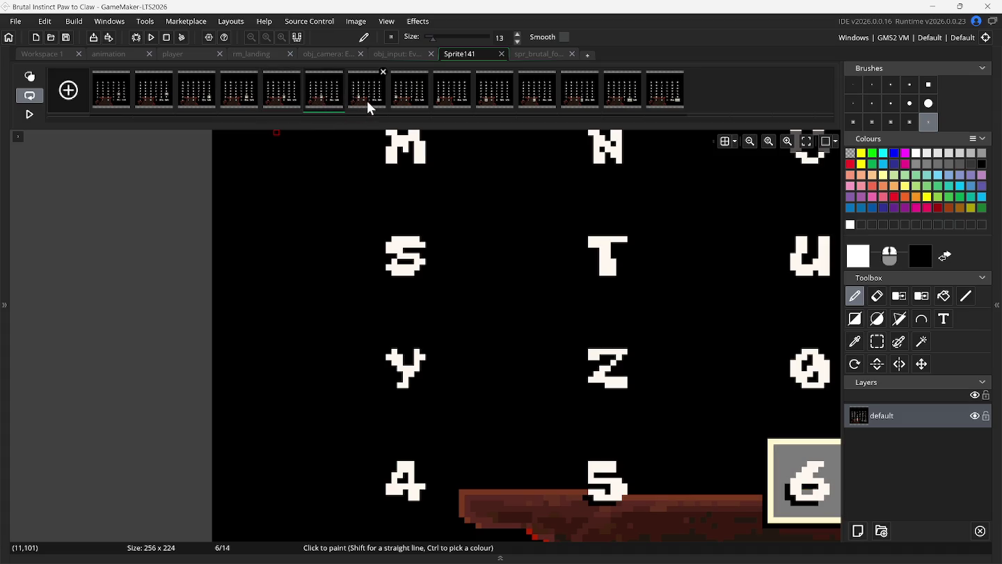
pyautogui.click(366, 100)
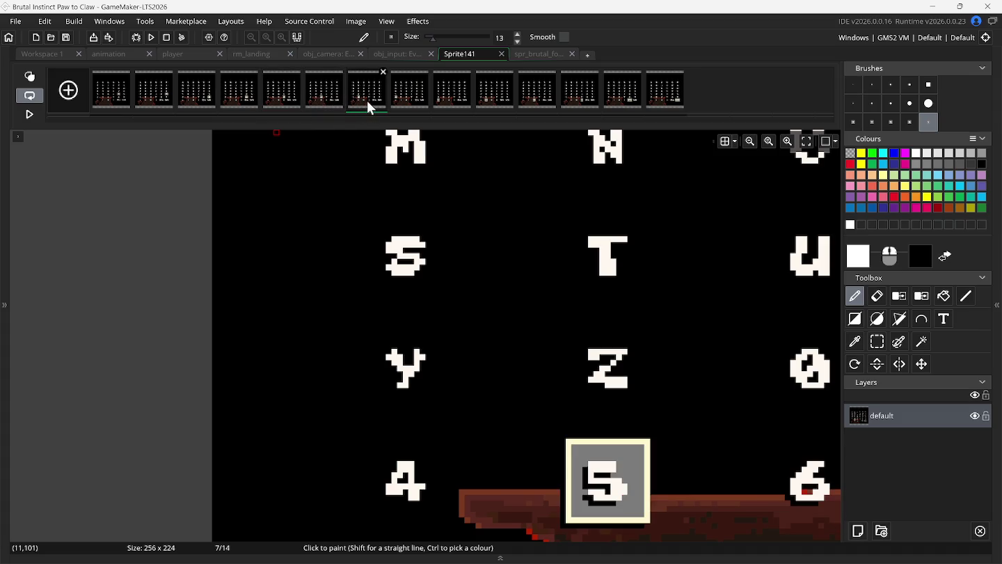
pyautogui.click(407, 100)
# - Return to Sprite141's first frame with Rectangle Select ready
pyautogui.click(537, 55)
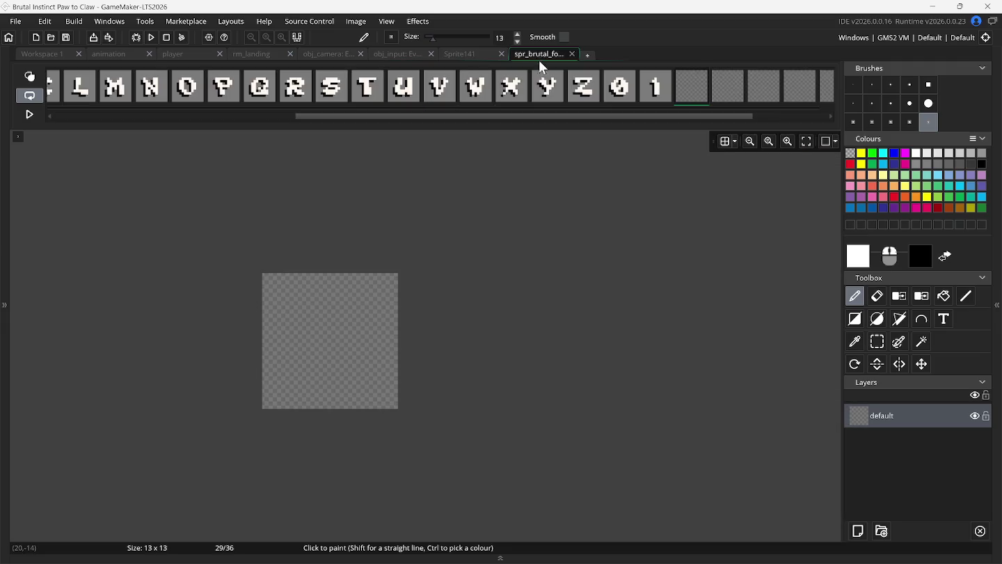
pyautogui.click(465, 55)
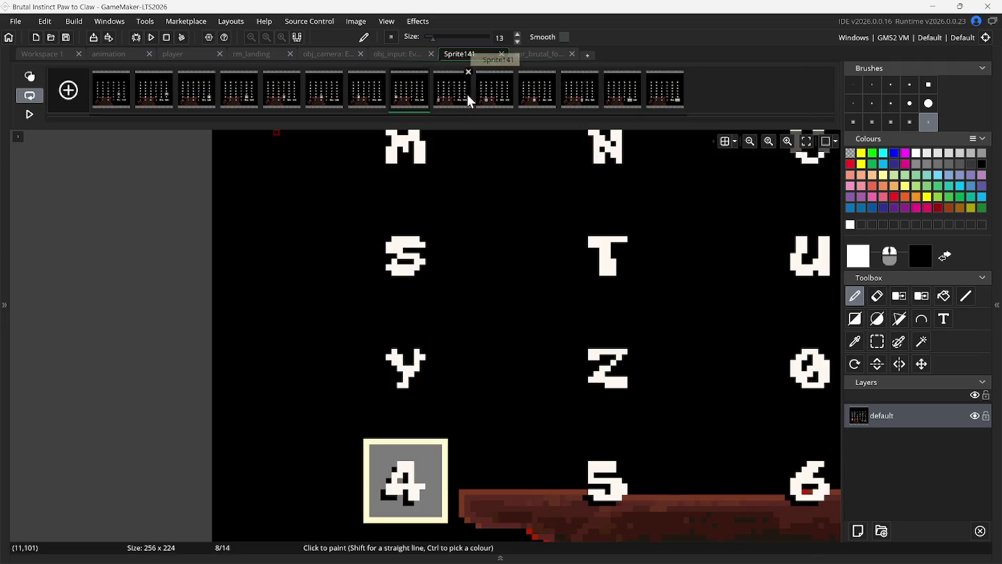
pyautogui.click(125, 108)
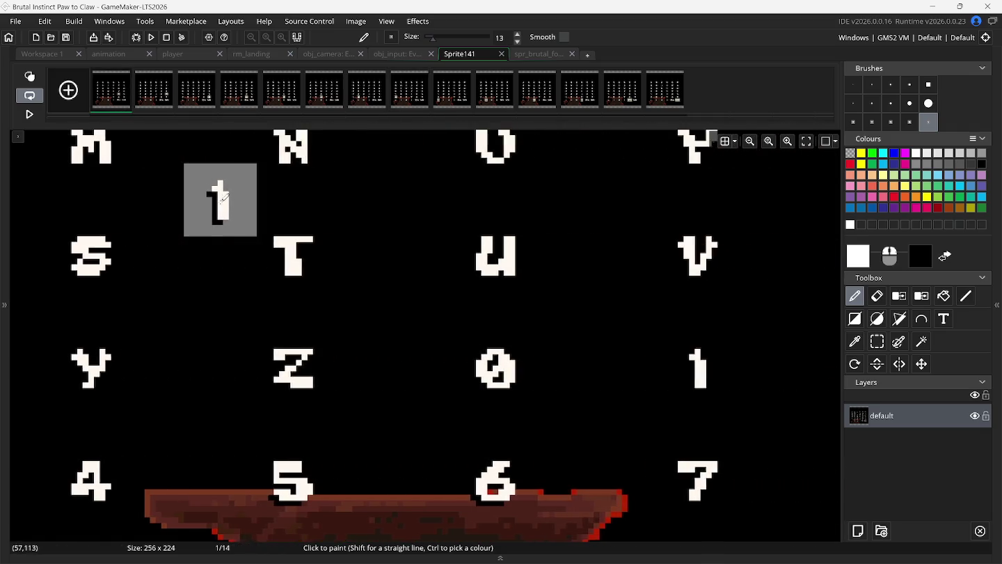
pyautogui.click(876, 341)
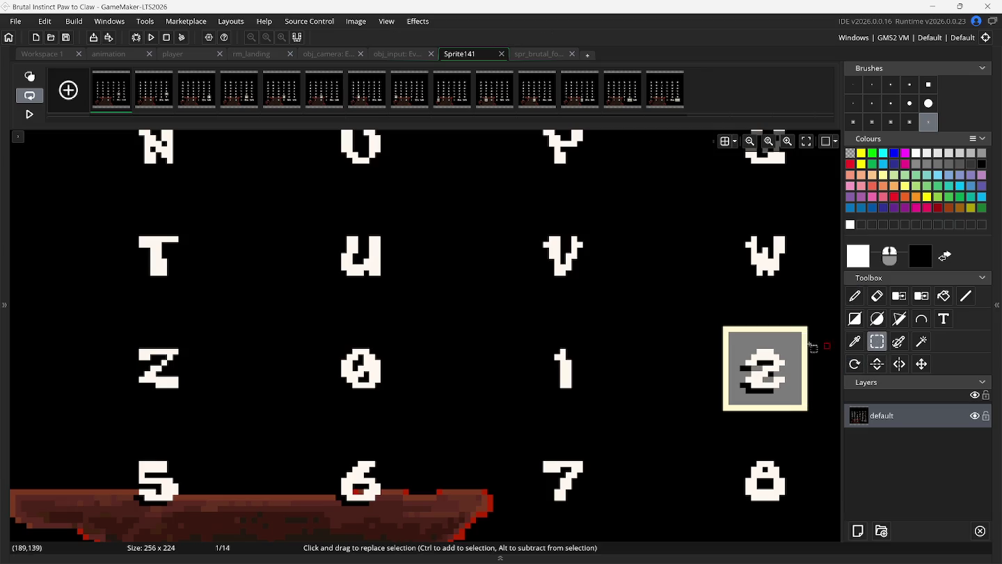
# - Copy the 2 glyph from Sprite141 into frame 29 of the font sprite
pyautogui.moveTo(729, 333); pyautogui.dragTo(788, 411)
pyautogui.hotkey('ctrl', 'c')
pyautogui.hotkey('ctrl', 'v')
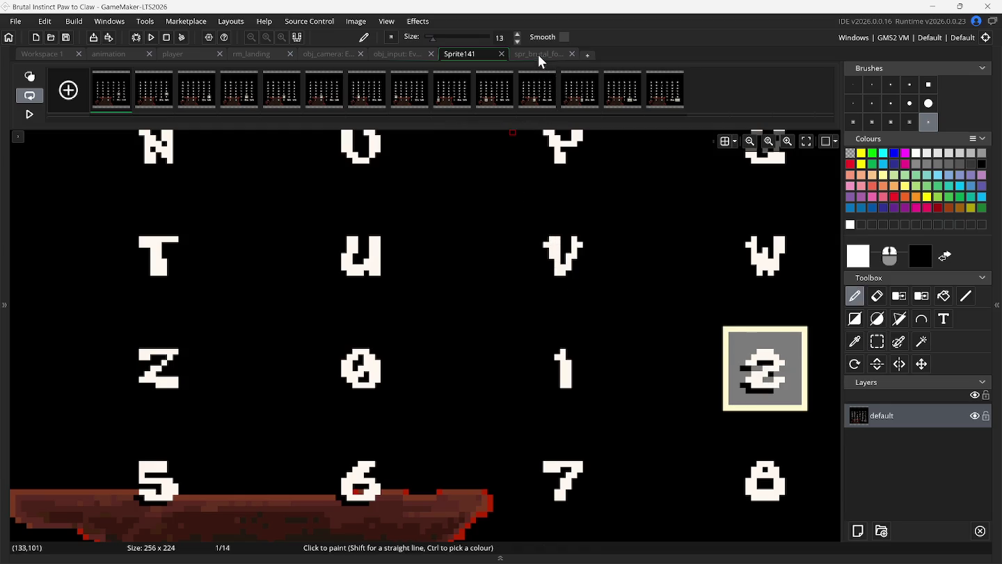
pyautogui.click(538, 54)
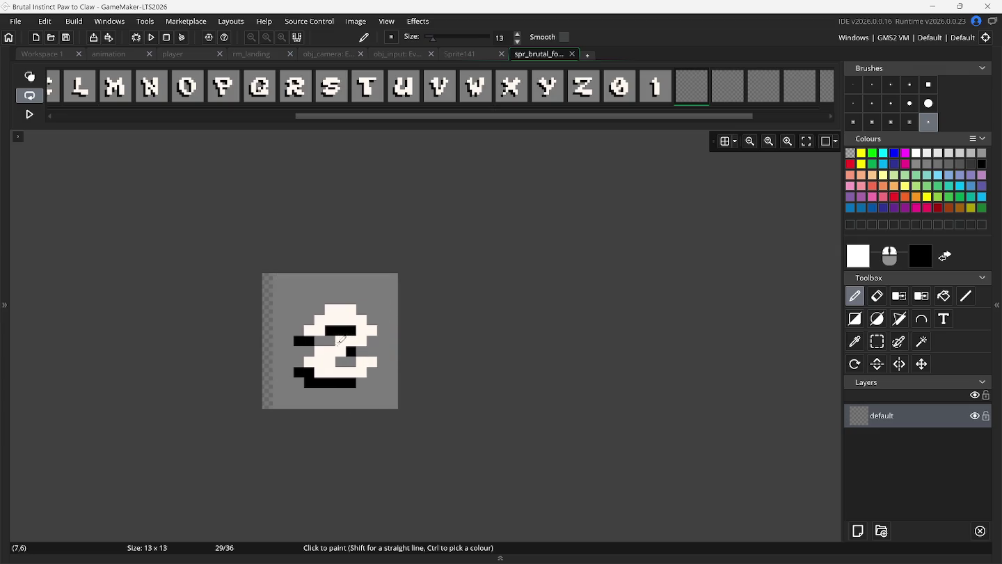
pyautogui.click(338, 340)
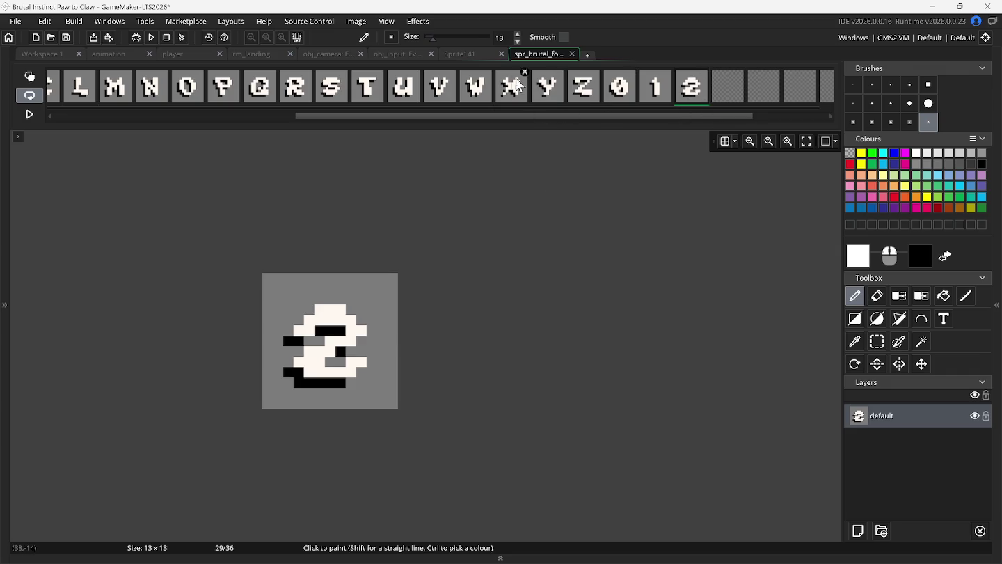
# - Copy the 3 glyph from Sprite141 frame 2 into frame 30 of the font sprite
pyautogui.click(466, 54)
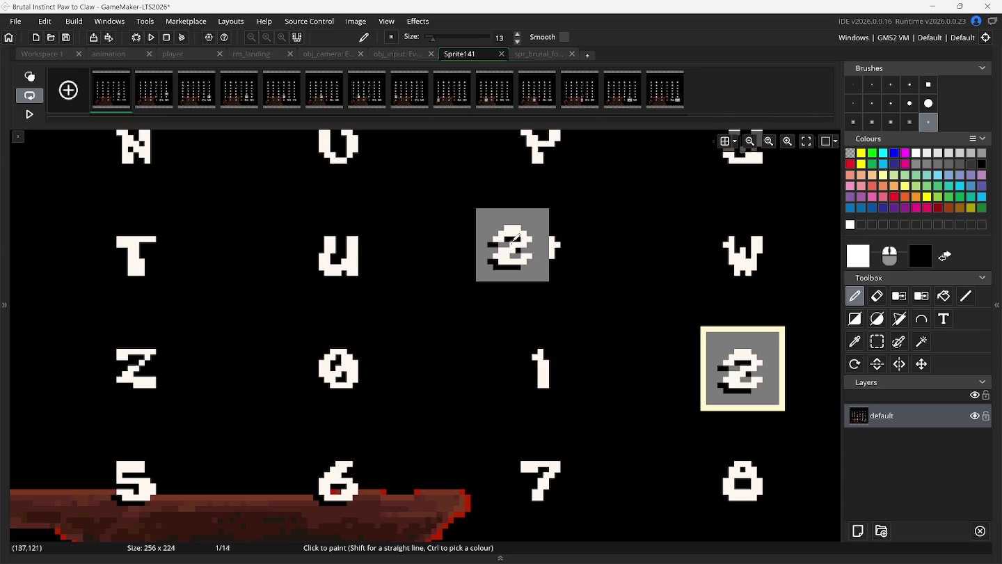
pyautogui.hscroll(3, 514, 240)
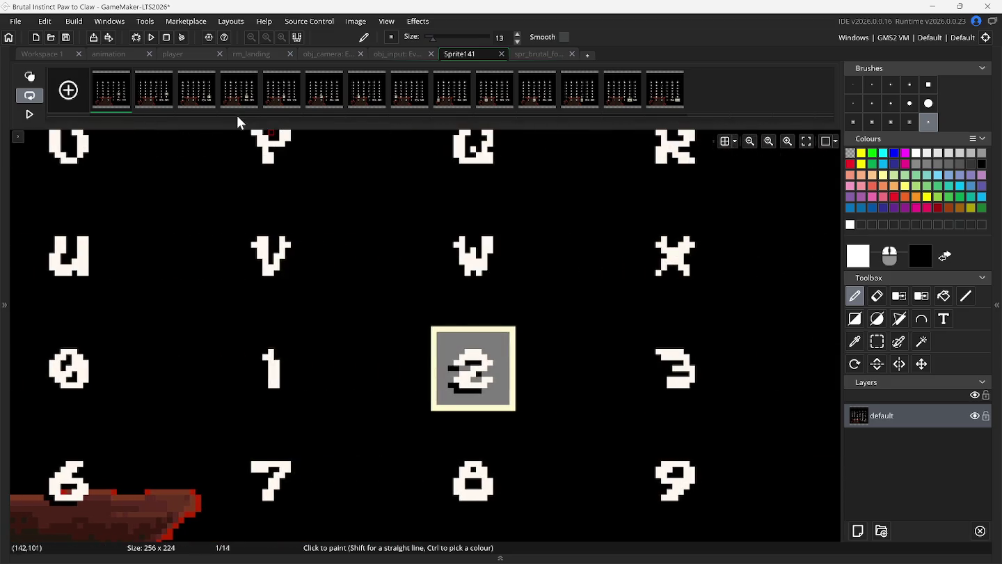
pyautogui.click(158, 92)
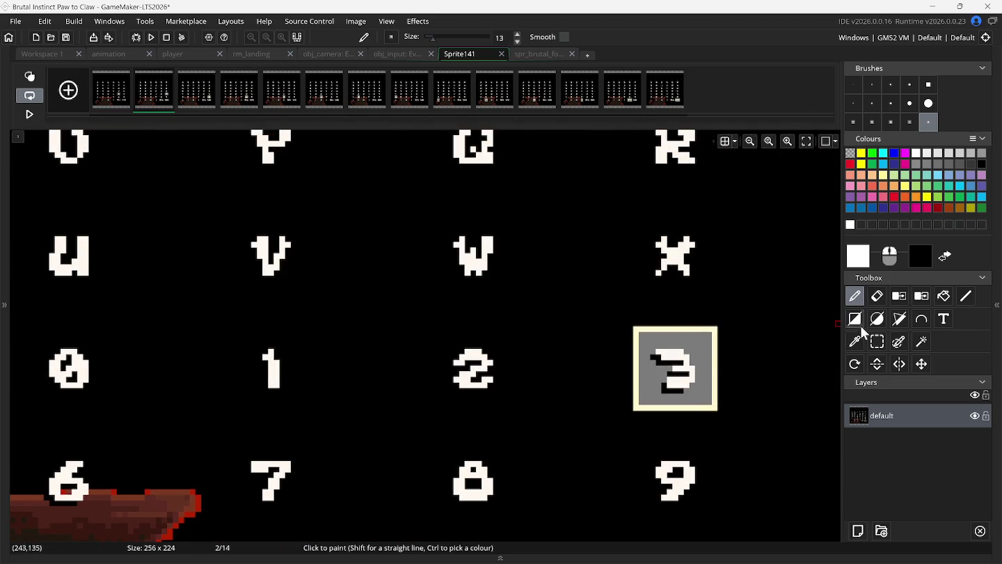
pyautogui.click(878, 341)
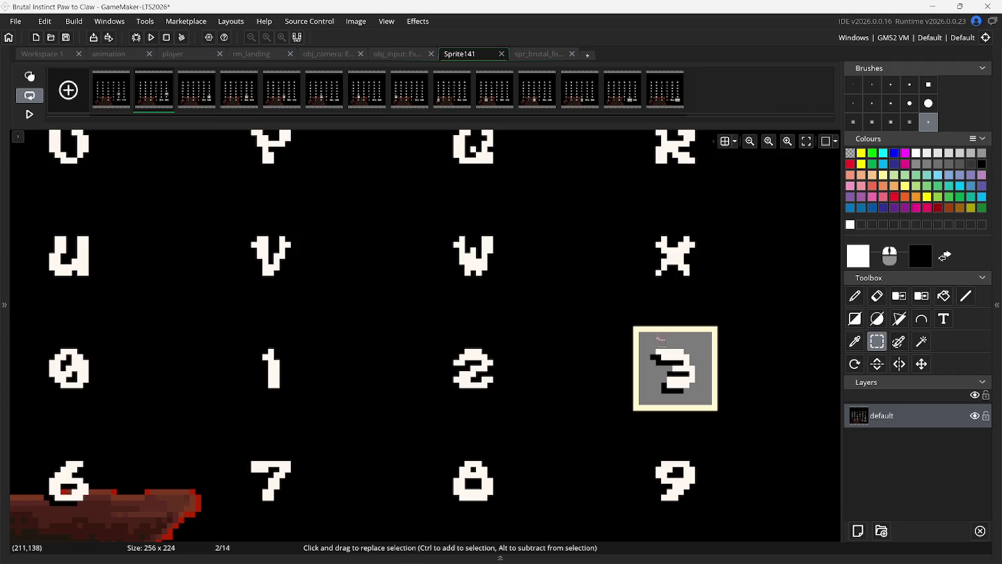
pyautogui.moveTo(641, 332)
pyautogui.mouseDown()
pyautogui.moveTo(679, 382)
pyautogui.moveTo(708, 400)
pyautogui.mouseUp()
pyautogui.hotkey('ctrl', 'b')
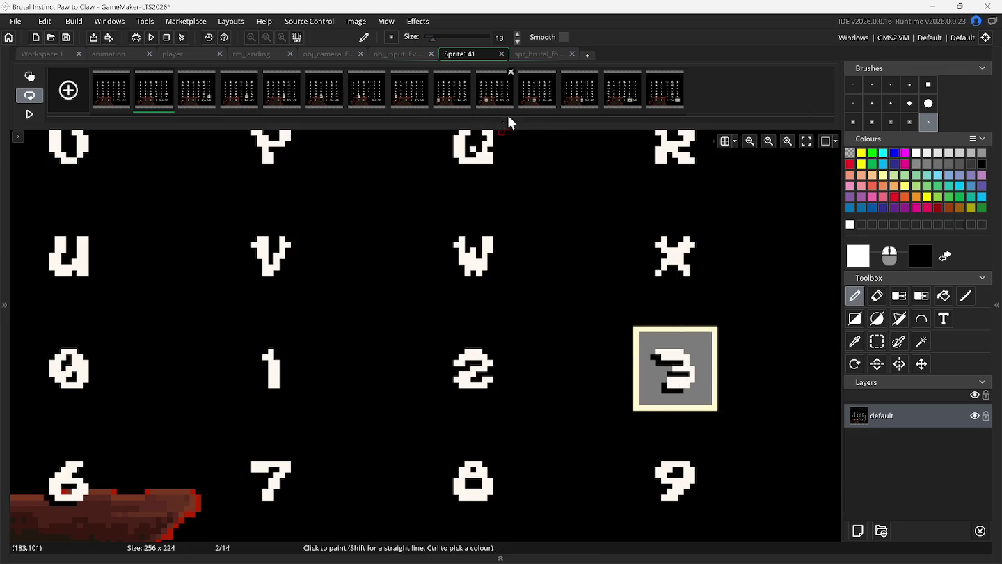
pyautogui.click(529, 55)
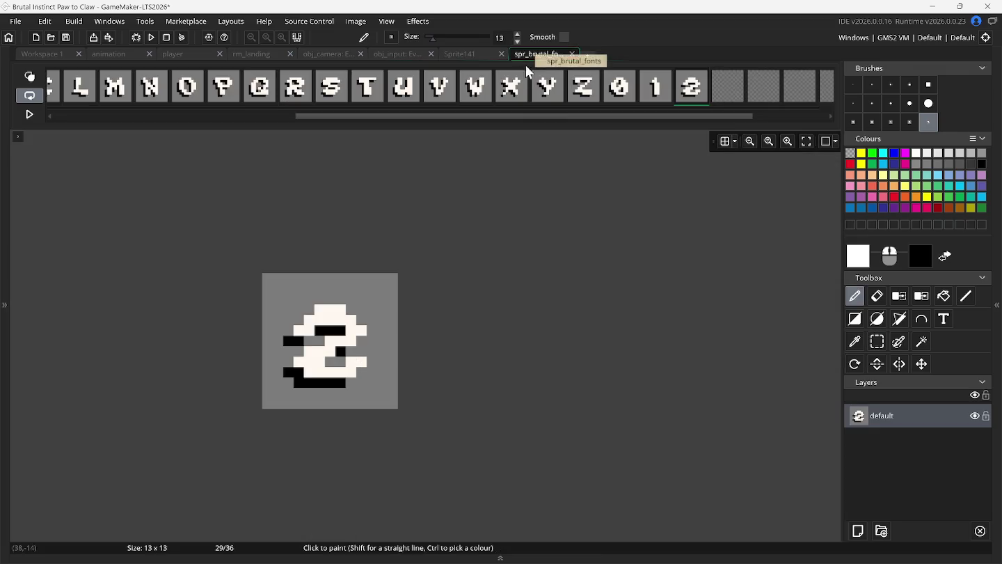
pyautogui.click(715, 99)
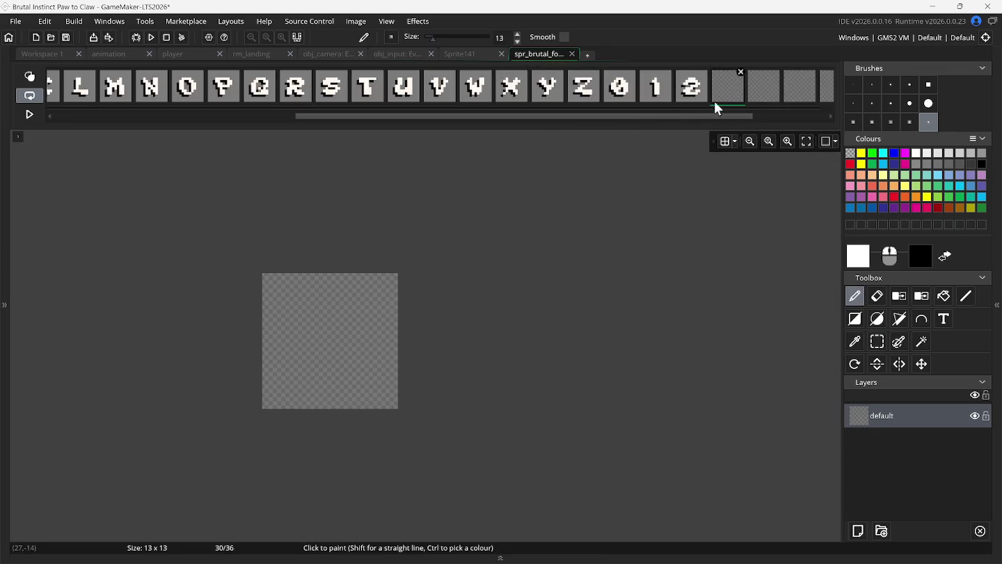
pyautogui.click(336, 341)
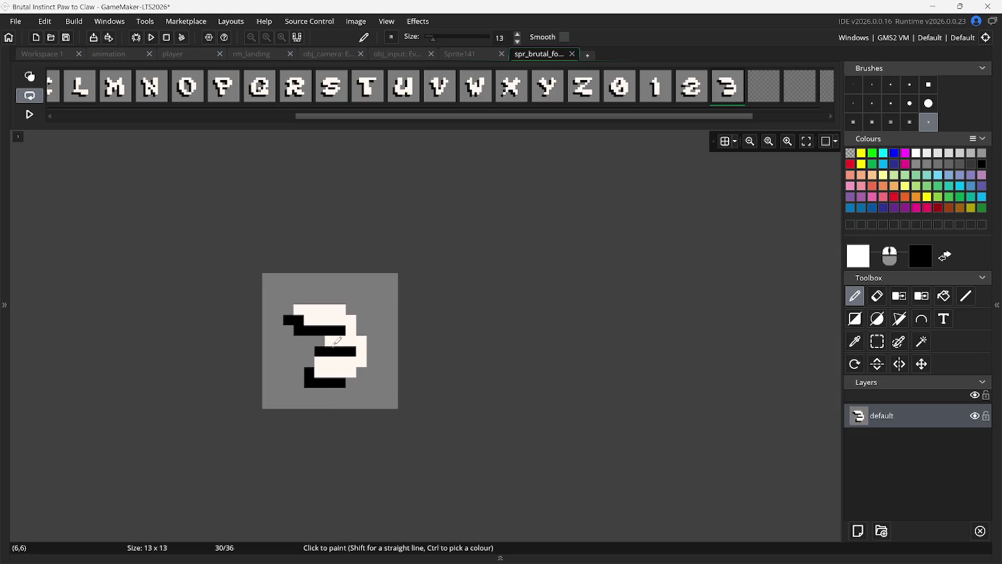
# - Find the 4 glyph on Sprite141's frame 8 and copy it
pyautogui.click(487, 56)
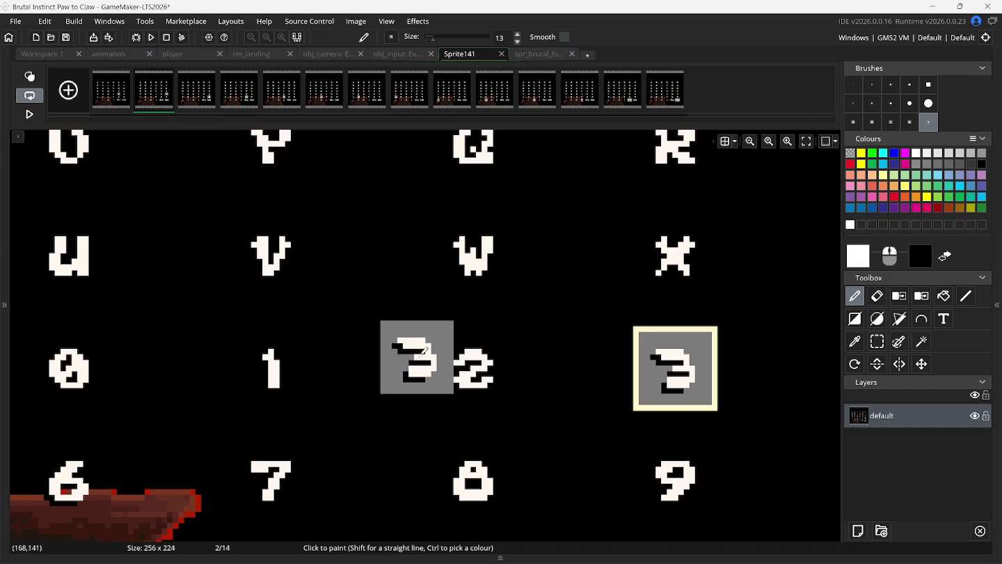
pyautogui.hscroll(-10, 424, 351)
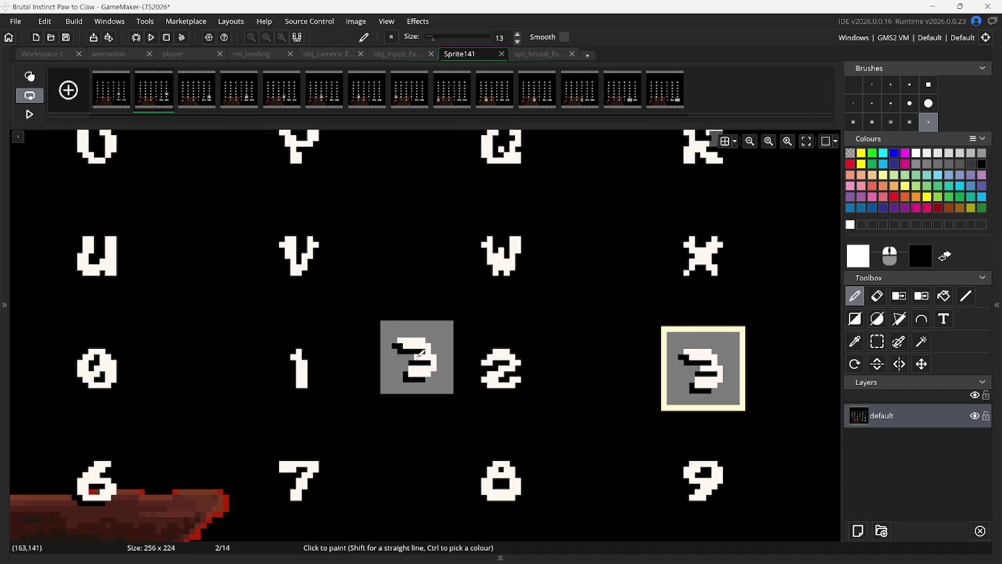
pyautogui.hscroll(-5, 411, 360)
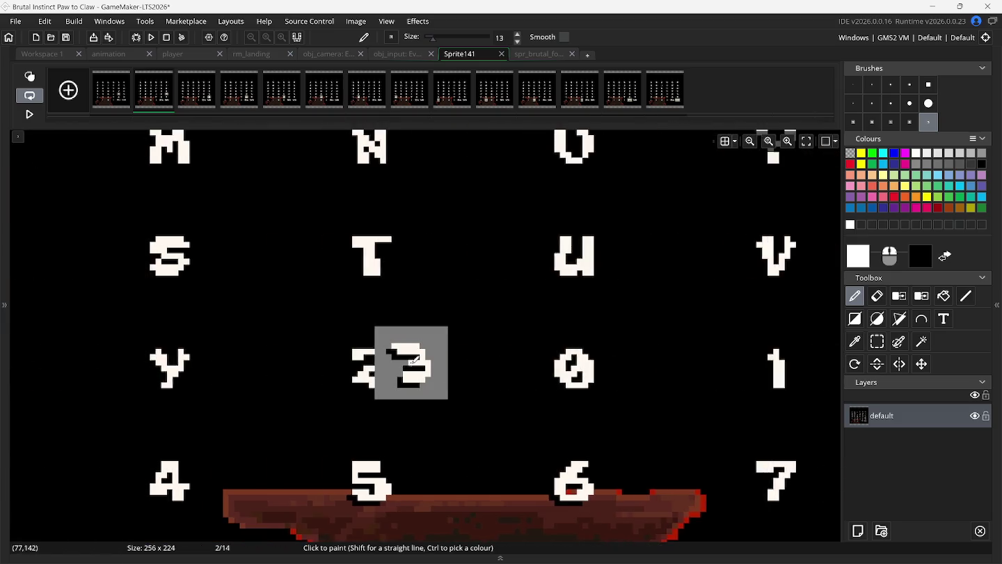
pyautogui.click(198, 99)
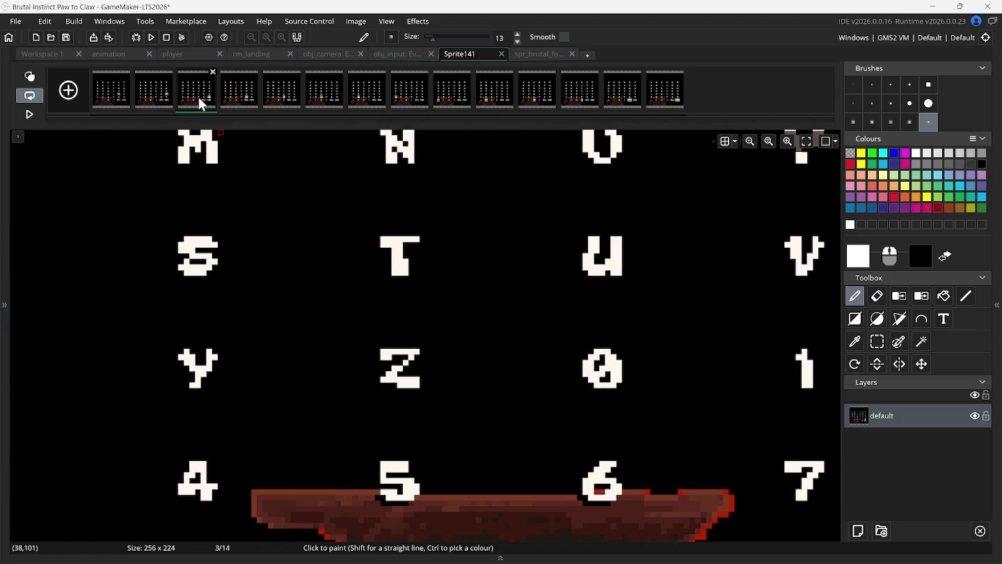
pyautogui.click(233, 94)
pyautogui.click(273, 95)
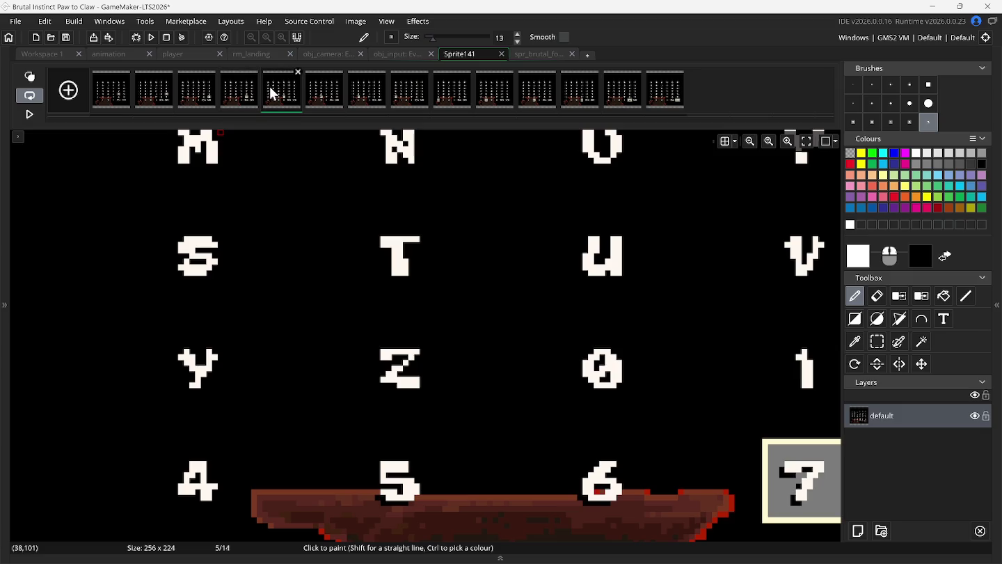
pyautogui.click(311, 94)
pyautogui.click(359, 96)
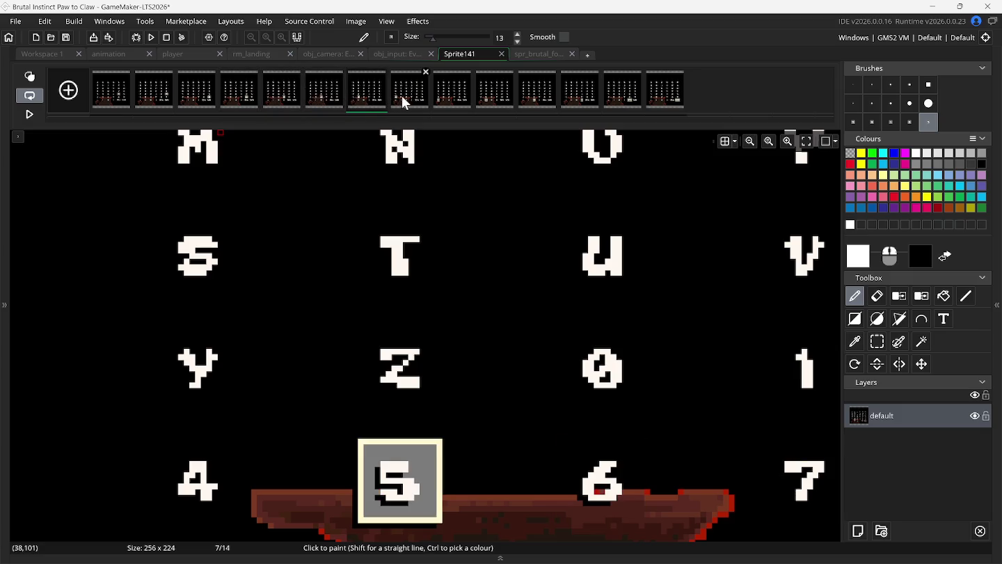
pyautogui.click(403, 96)
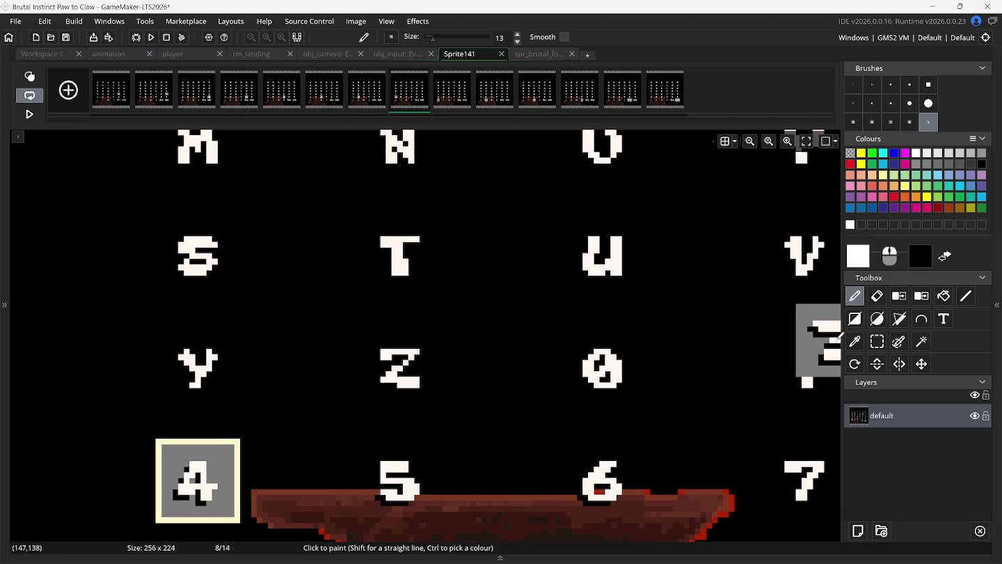
pyautogui.click(877, 341)
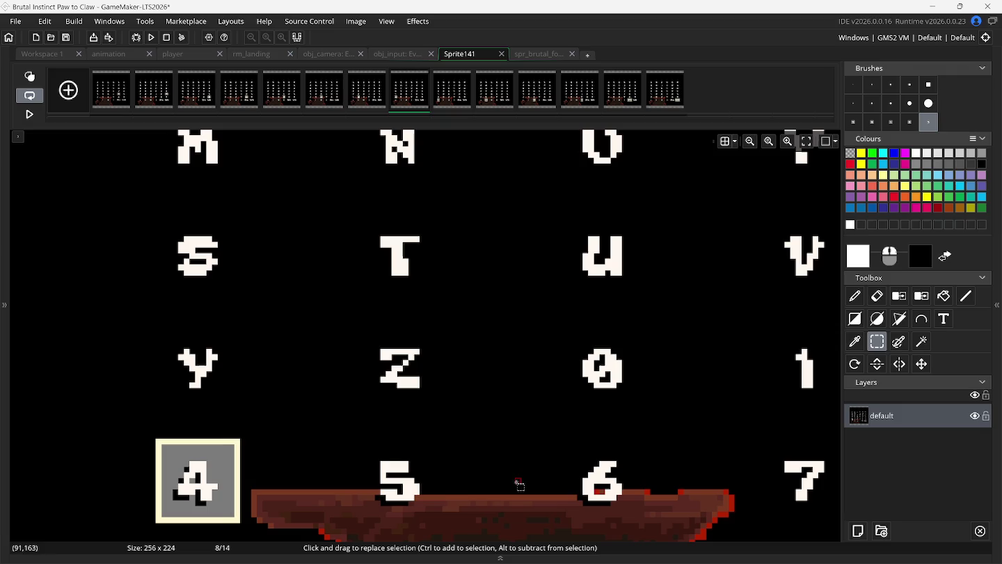
pyautogui.moveTo(167, 449); pyautogui.dragTo(233, 511)
pyautogui.press('d')
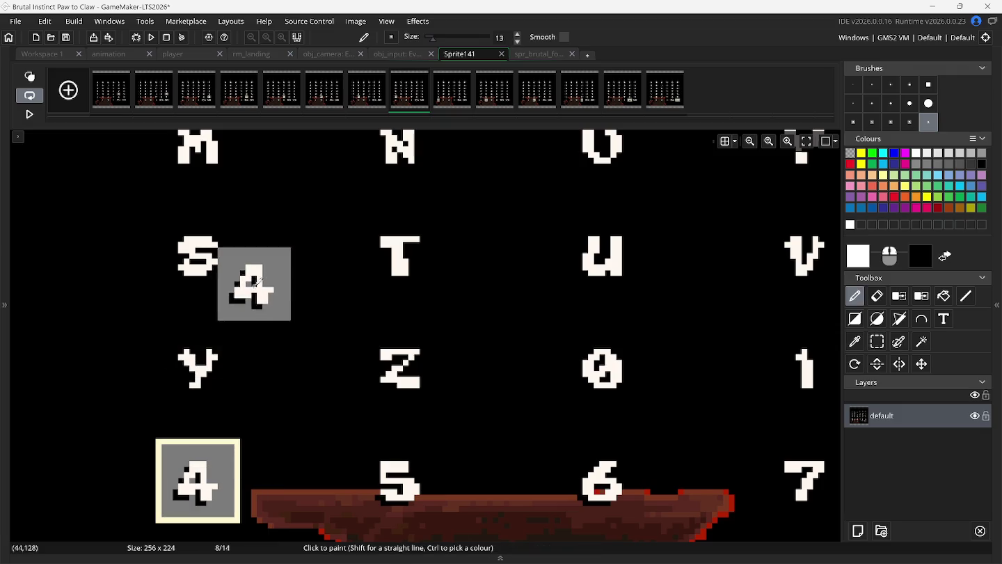
pyautogui.click(535, 55)
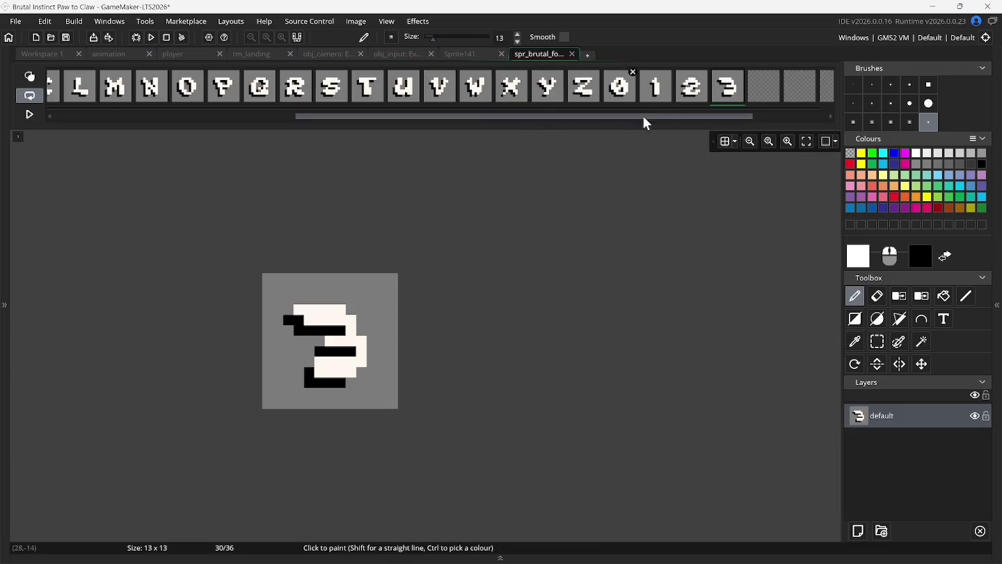
# - Stamp the 4 glyph into frame 31 and scroll the frame strip to its end
pyautogui.click(759, 89)
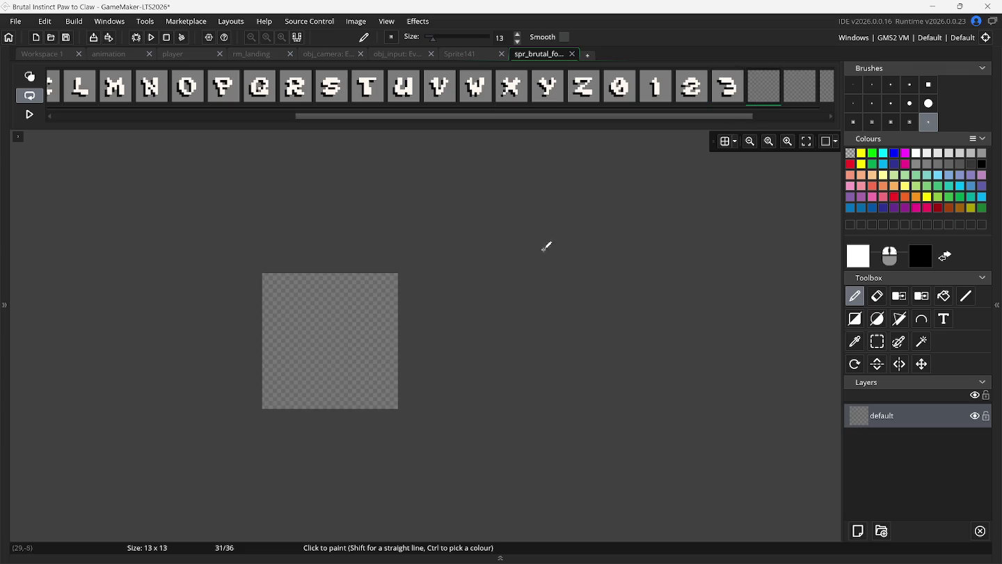
pyautogui.click(341, 340)
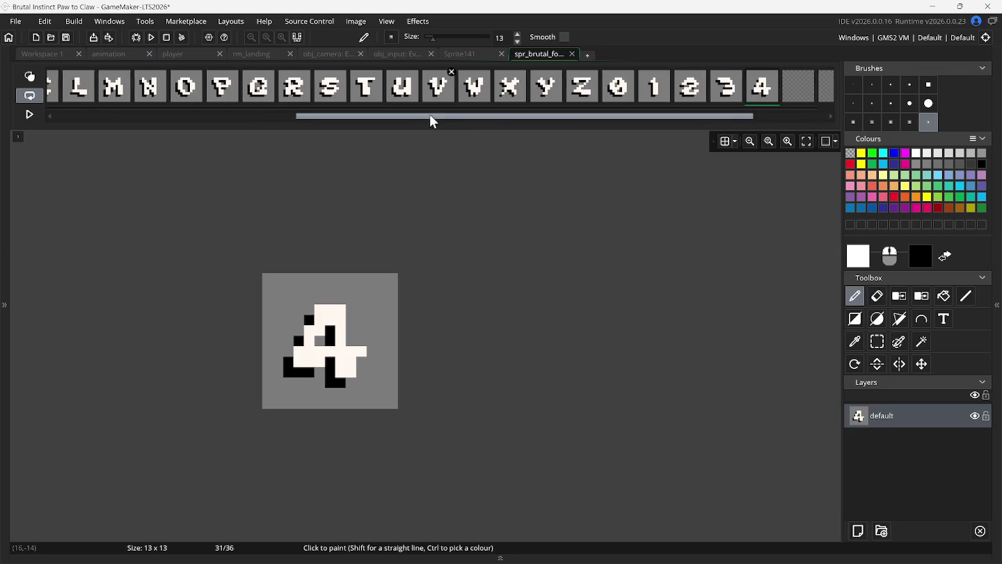
pyautogui.moveTo(427, 115); pyautogui.dragTo(476, 122)
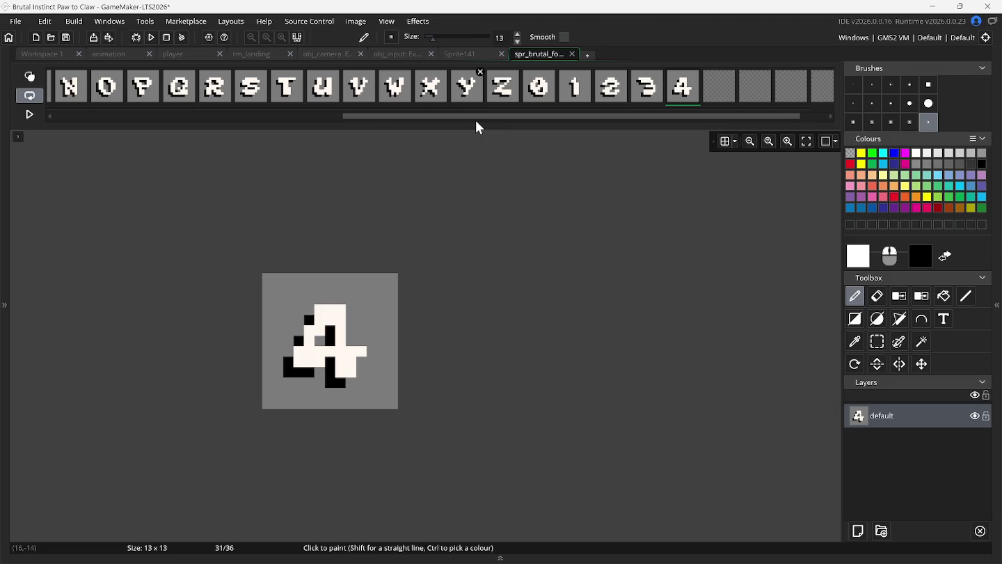
pyautogui.moveTo(472, 117); pyautogui.dragTo(498, 116)
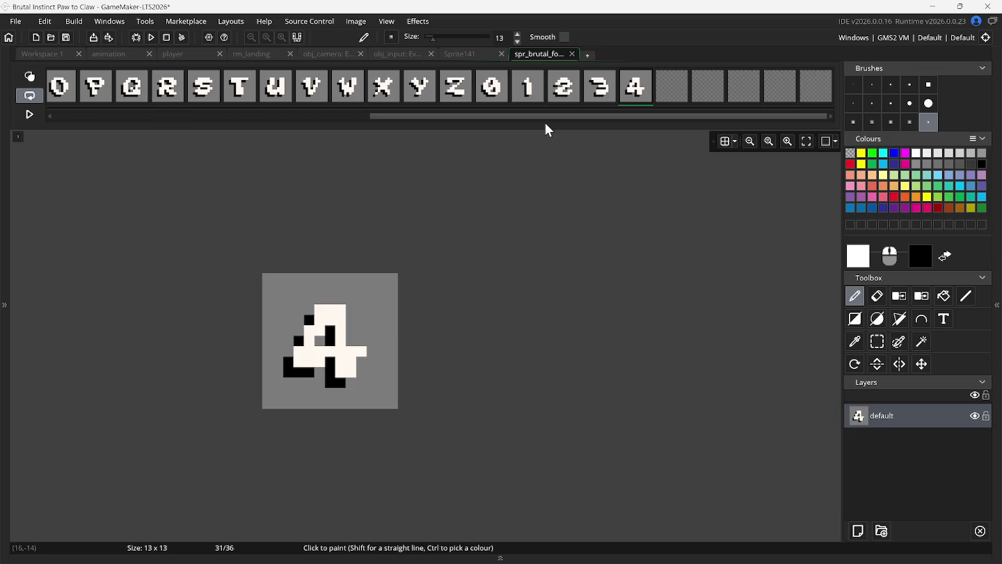
pyautogui.click(456, 53)
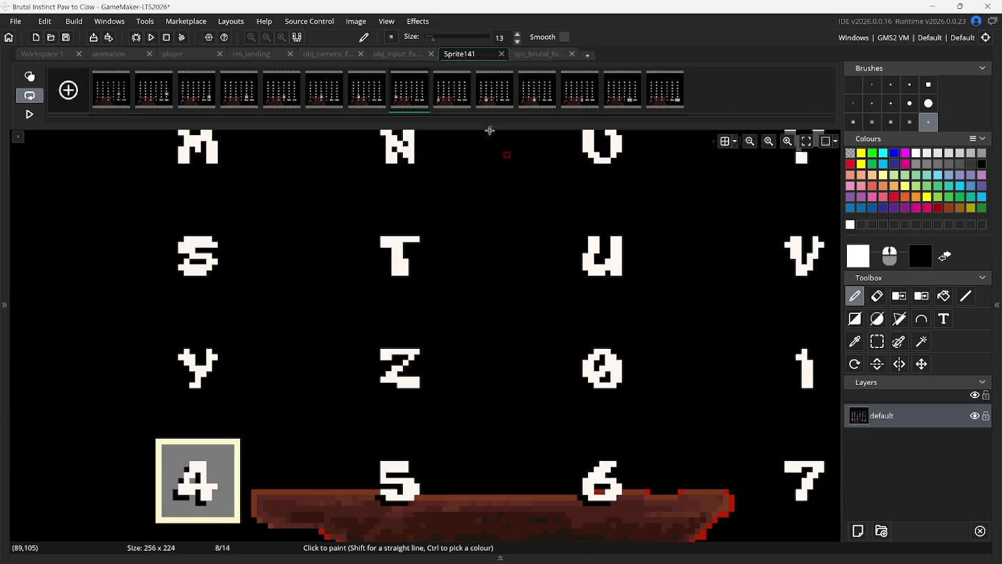
# - Copy the 5 glyph from Sprite141 frame 7 into frame 32 of the font sprite
pyautogui.click(362, 95)
pyautogui.click(876, 342)
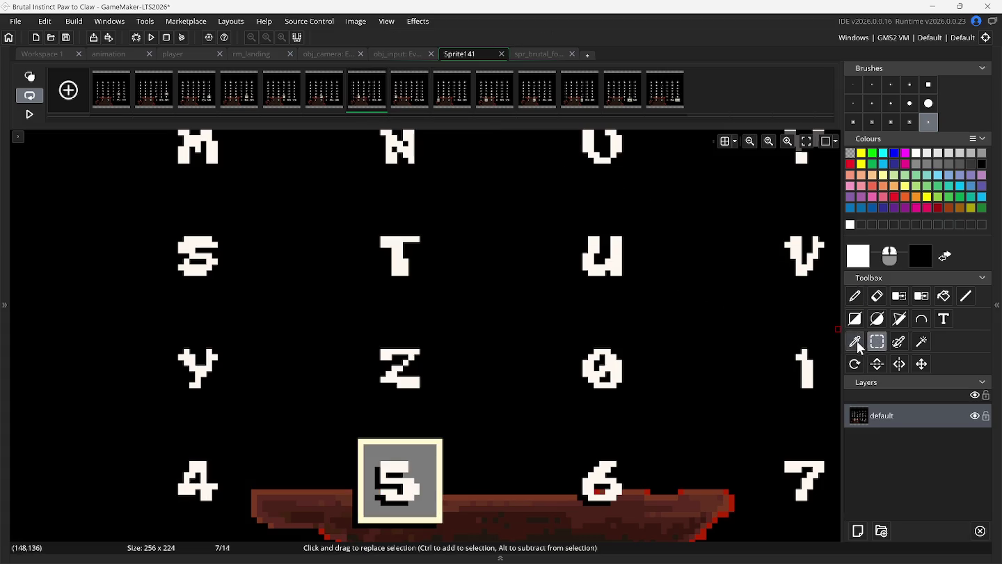
pyautogui.moveTo(365, 447); pyautogui.dragTo(438, 521)
pyautogui.hotkey('ctrl', 'c')
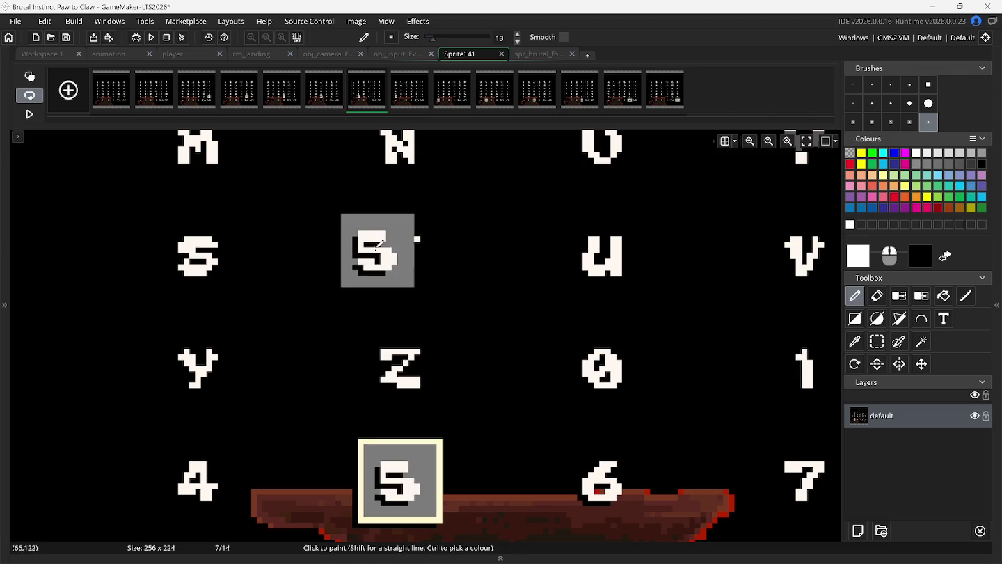
pyautogui.click(533, 55)
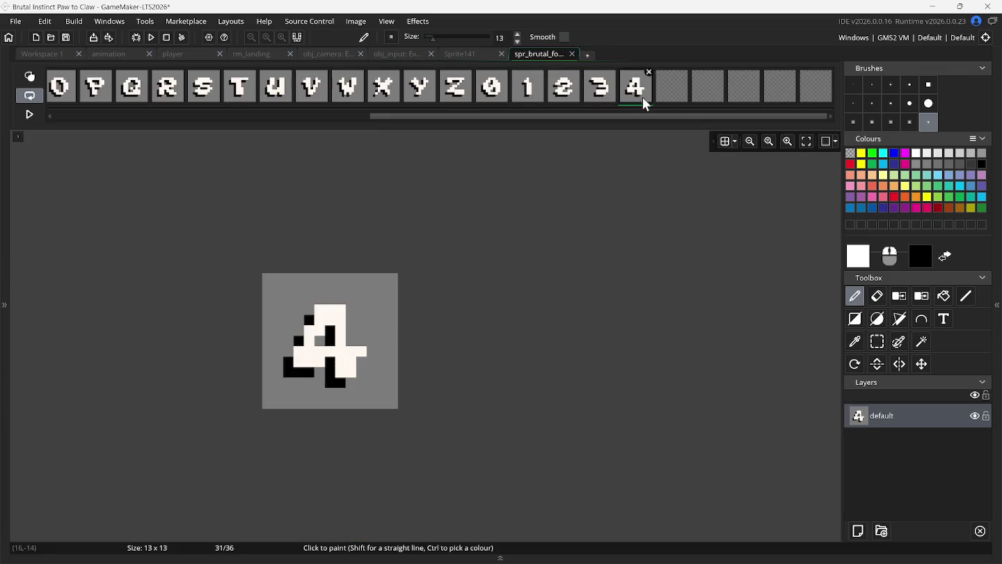
pyautogui.click(674, 91)
pyautogui.click(379, 357)
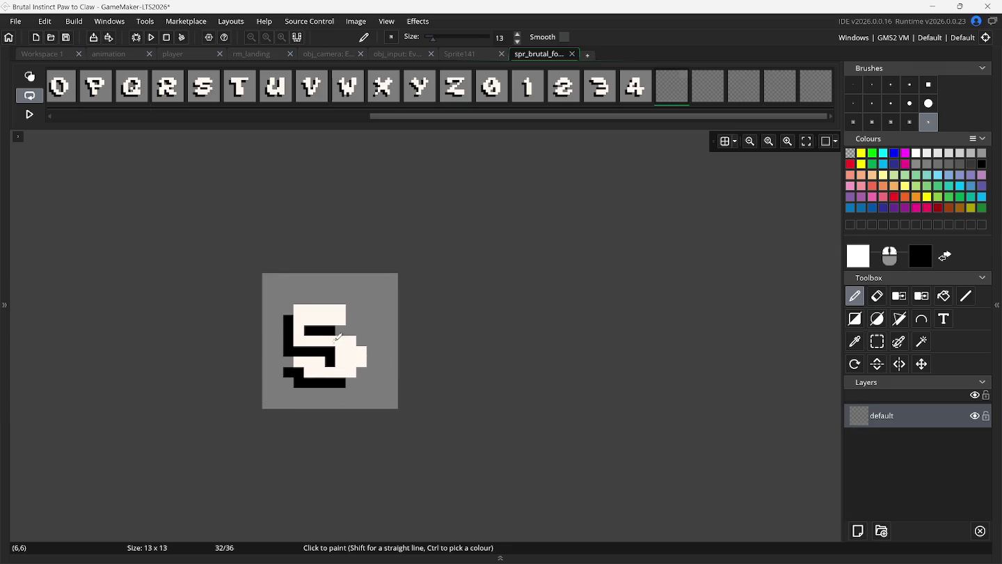
pyautogui.click(338, 337)
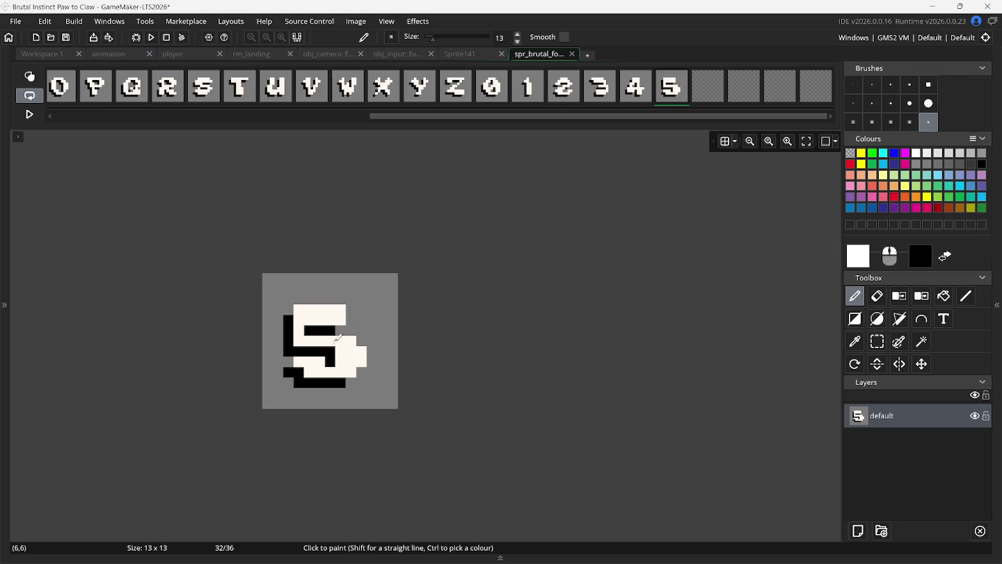
pyautogui.click(456, 52)
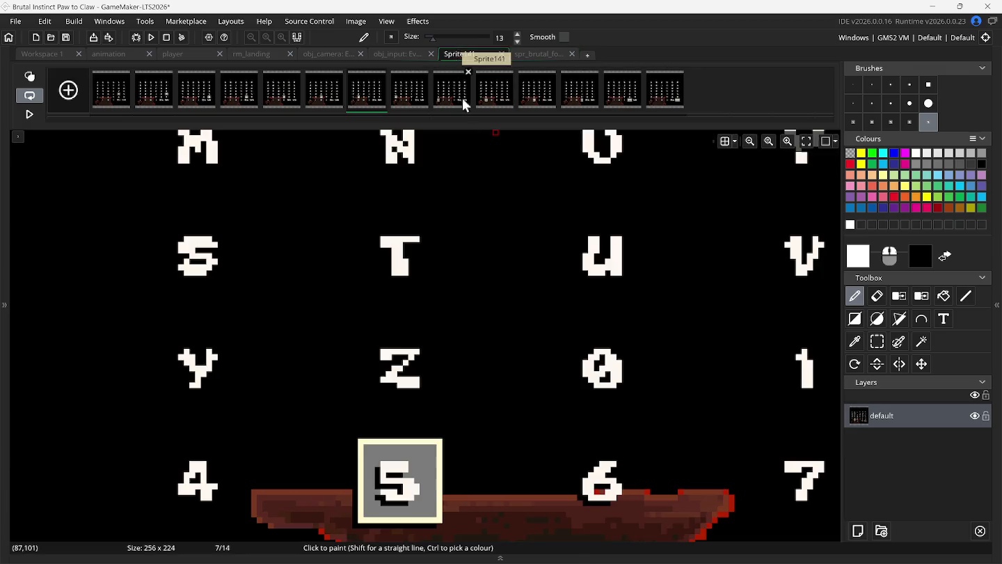
# - Copy the 6 glyph from Sprite141 into frame 33 of the brutal font sprite
pyautogui.click(879, 342)
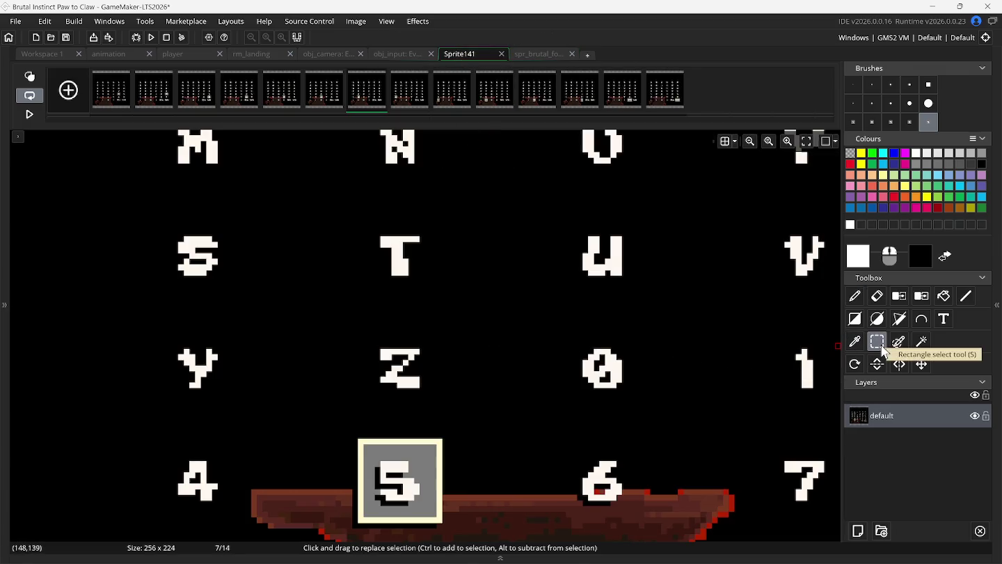
pyautogui.click(409, 96)
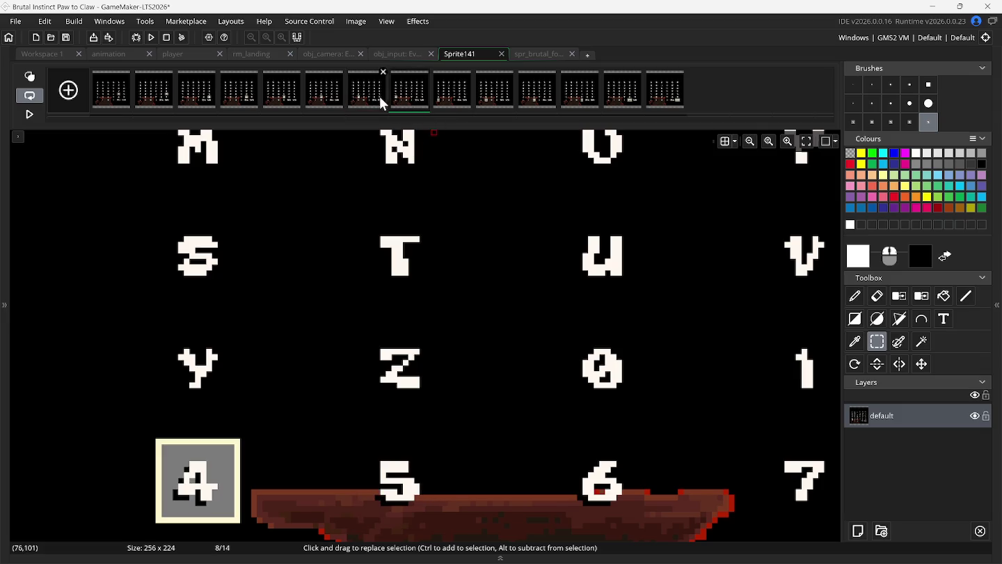
pyautogui.click(379, 96)
pyautogui.click(326, 99)
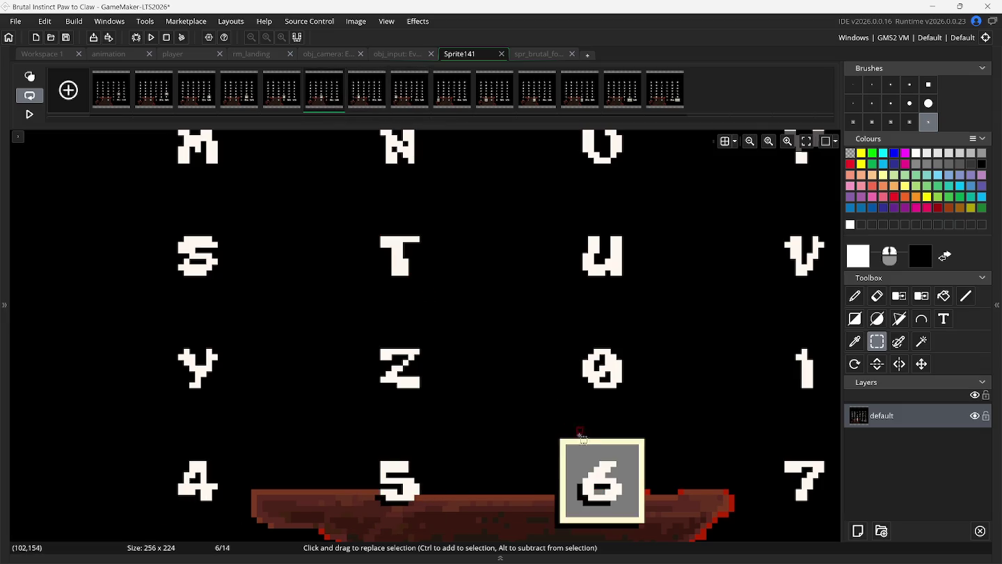
pyautogui.moveTo(567, 443); pyautogui.dragTo(632, 516)
pyautogui.hotkey('ctrl', 'c')
pyautogui.hotkey('ctrl', 'v')
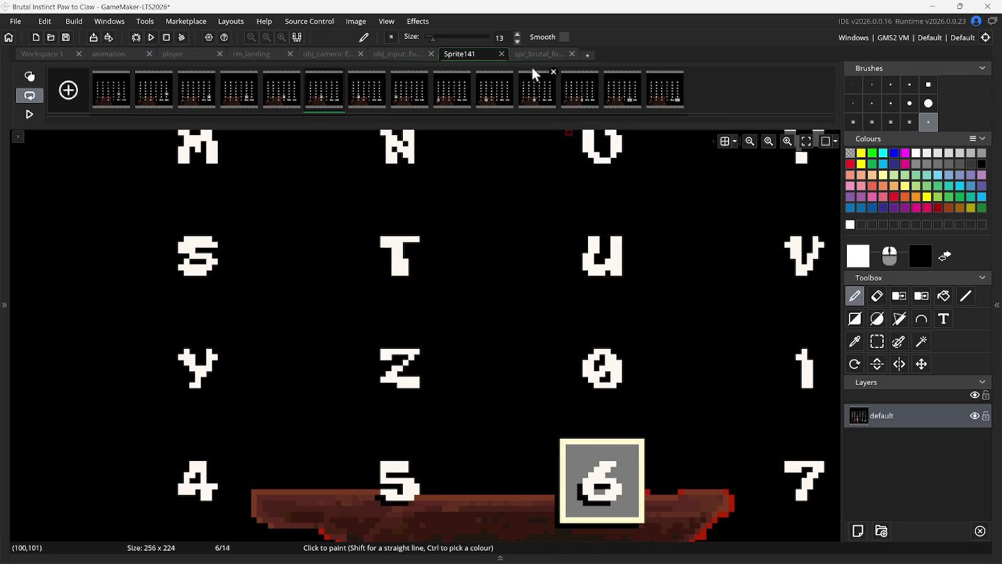
pyautogui.click(530, 56)
pyautogui.click(701, 94)
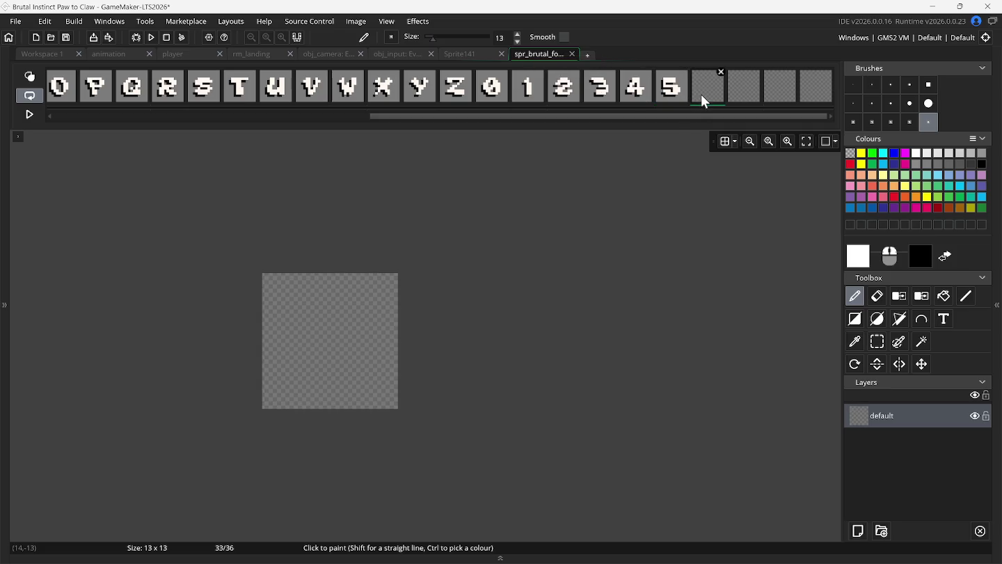
pyautogui.click(338, 341)
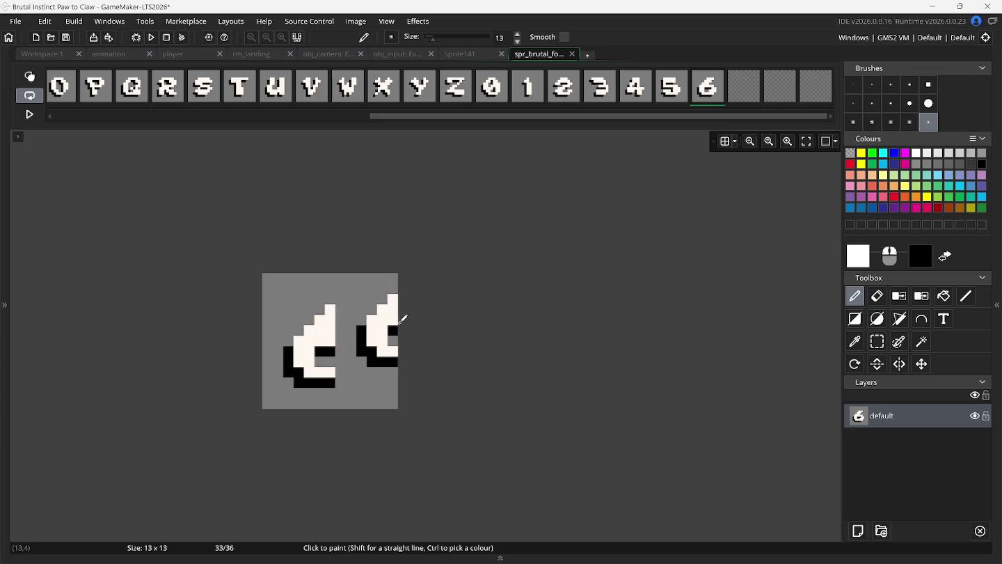
pyautogui.click(742, 93)
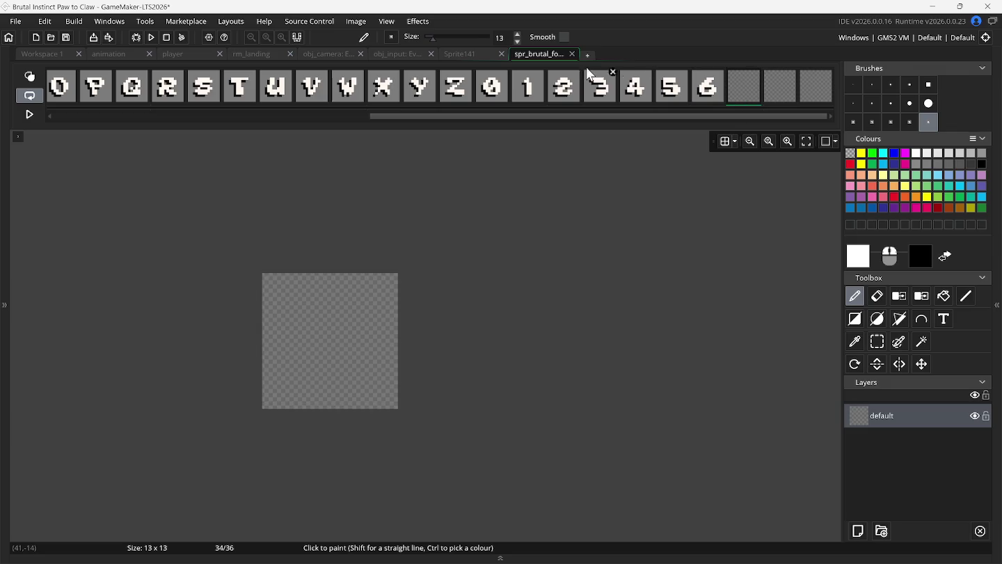
pyautogui.click(479, 54)
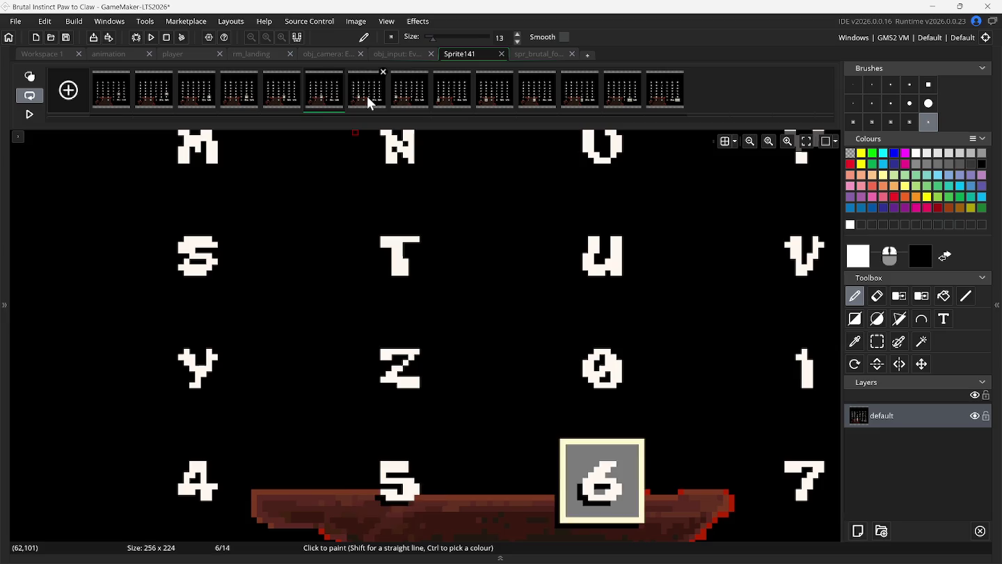
# - Copy the 7 glyph from Sprite141 into frame 34 of the brutal font sprite
pyautogui.click(285, 101)
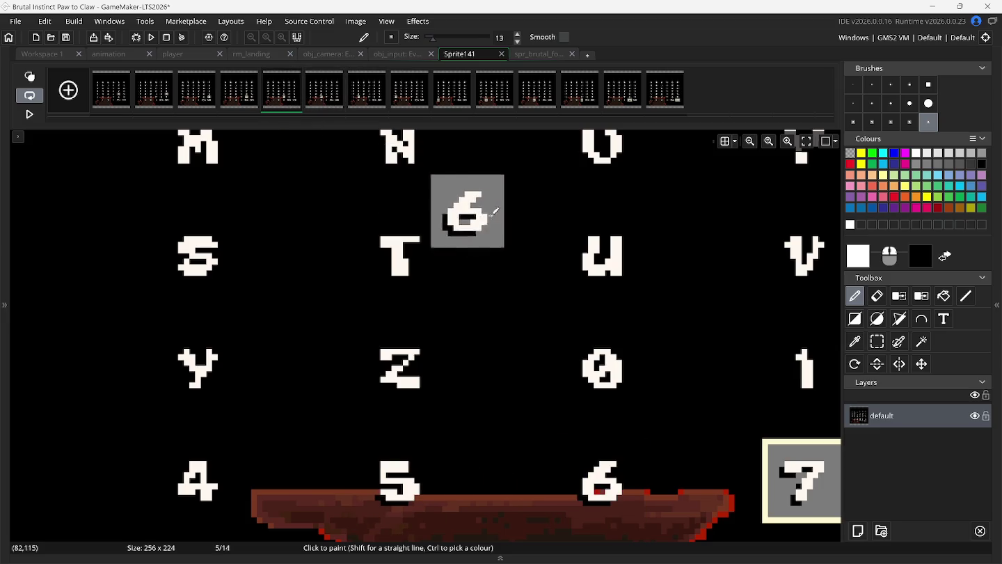
pyautogui.hscroll(3, 598, 253)
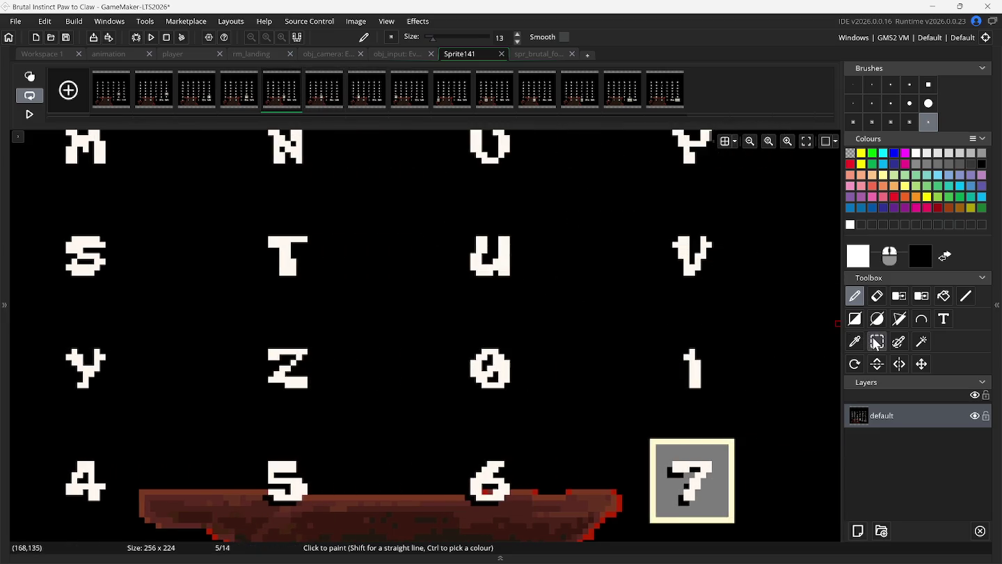
pyautogui.click(875, 342)
pyautogui.moveTo(665, 450)
pyautogui.mouseDown()
pyautogui.moveTo(699, 503)
pyautogui.moveTo(726, 518)
pyautogui.mouseUp()
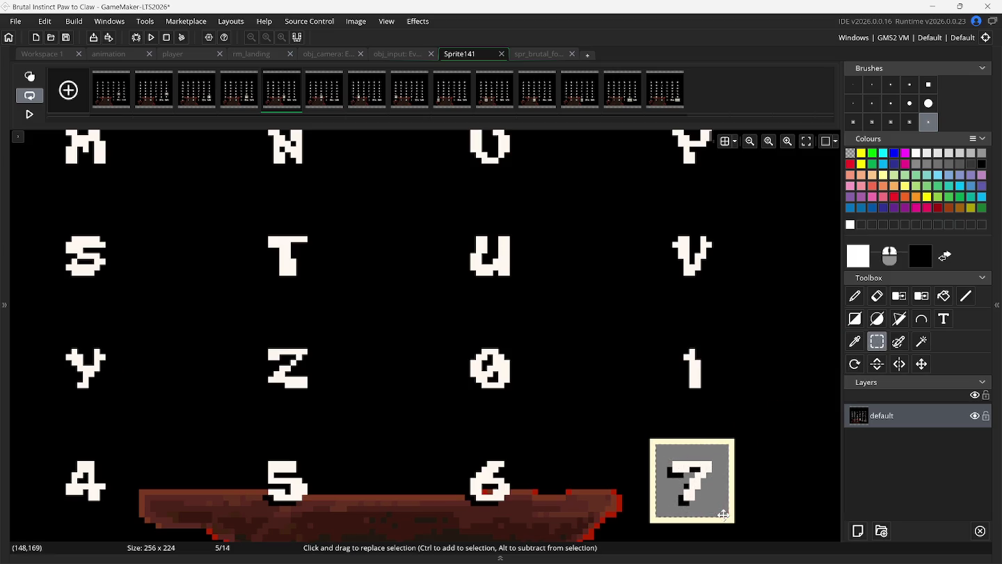
pyautogui.hotkey('ctrl', 'b')
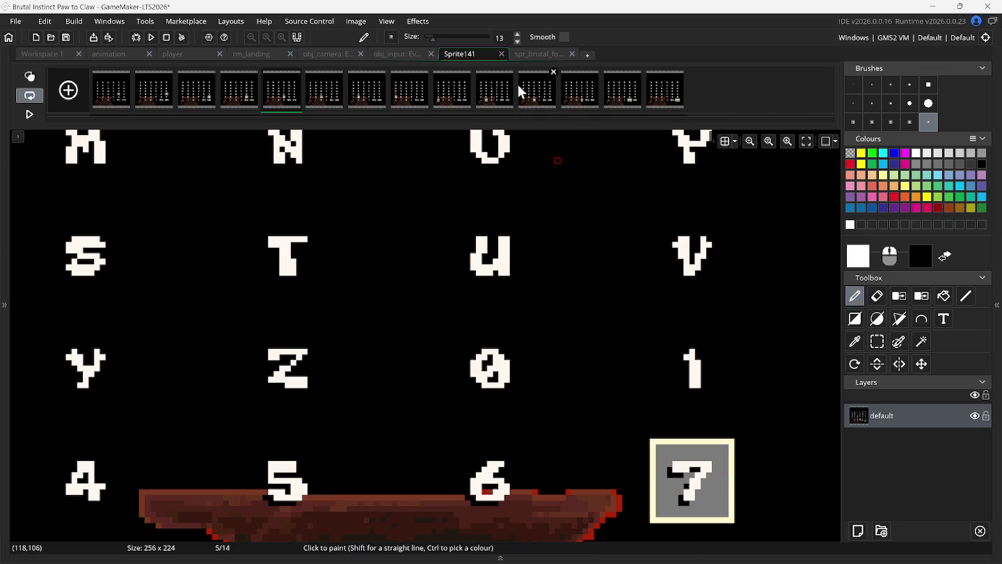
pyautogui.click(525, 56)
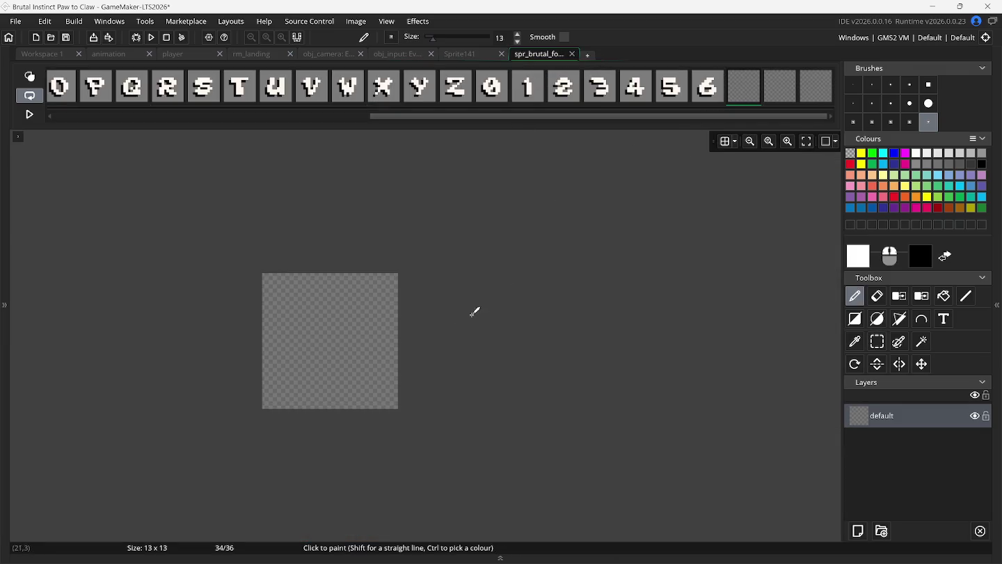
pyautogui.click(335, 341)
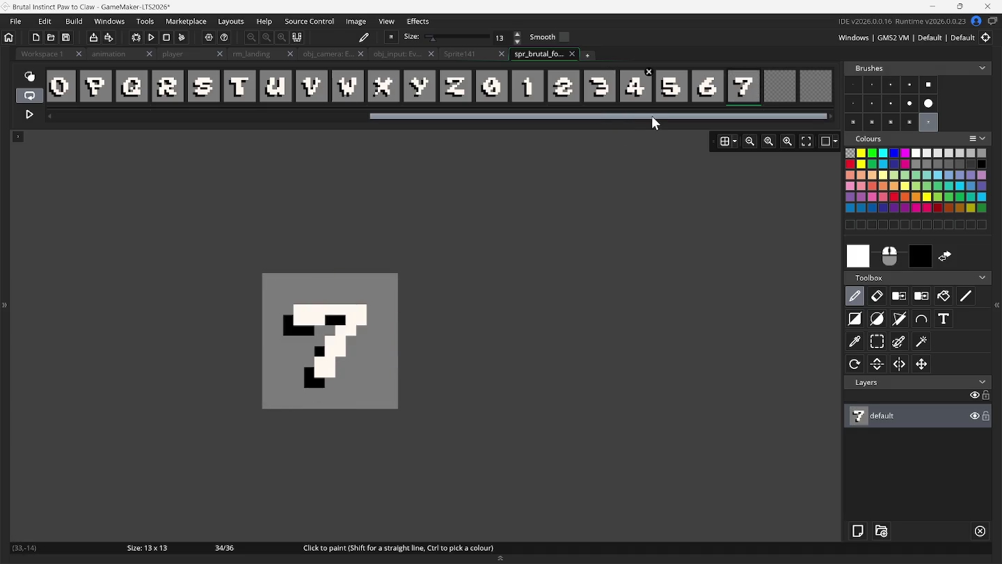
pyautogui.click(475, 55)
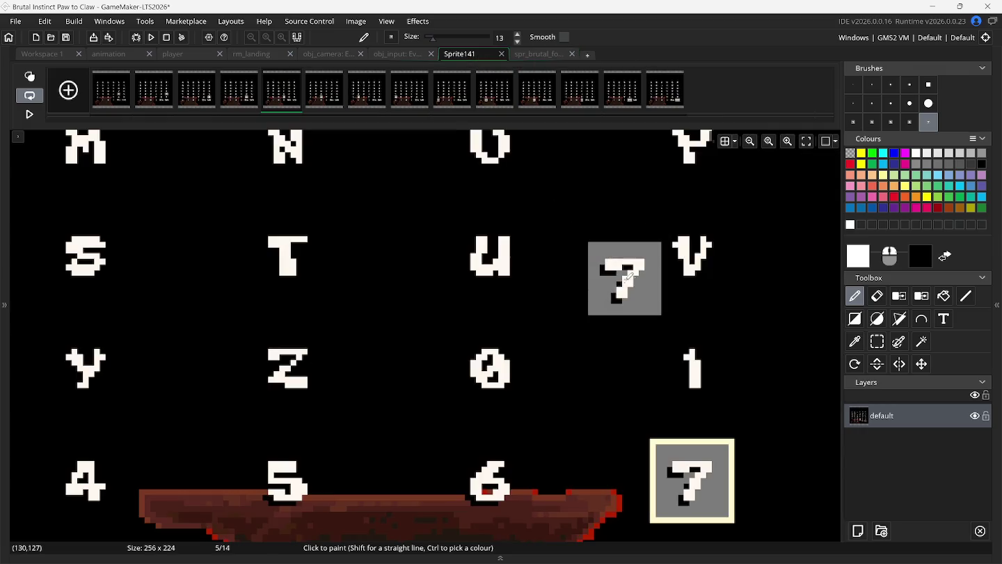
pyautogui.scroll(-1, 632, 289)
pyautogui.scroll(-1, 636, 295)
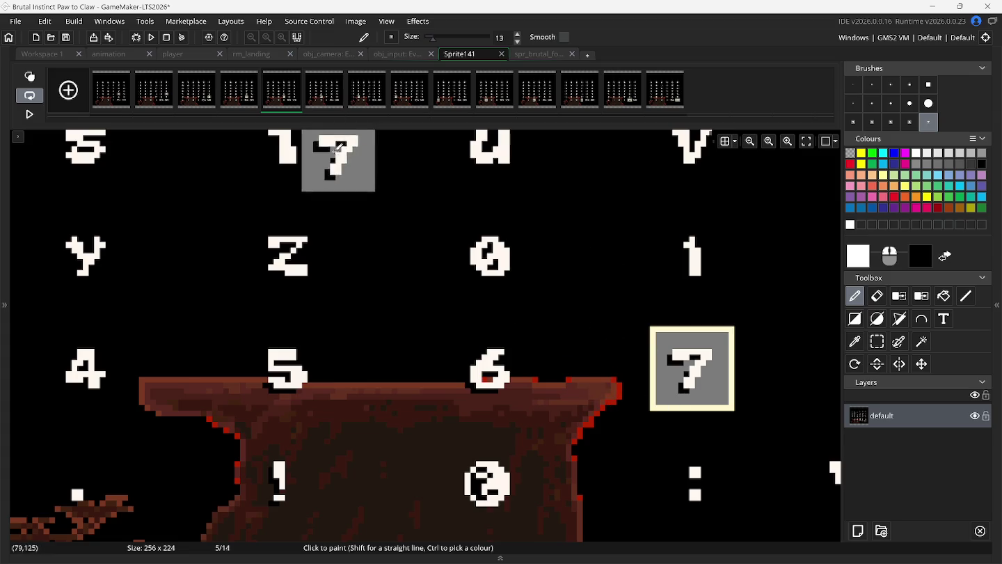
pyautogui.click(539, 53)
pyautogui.click(481, 55)
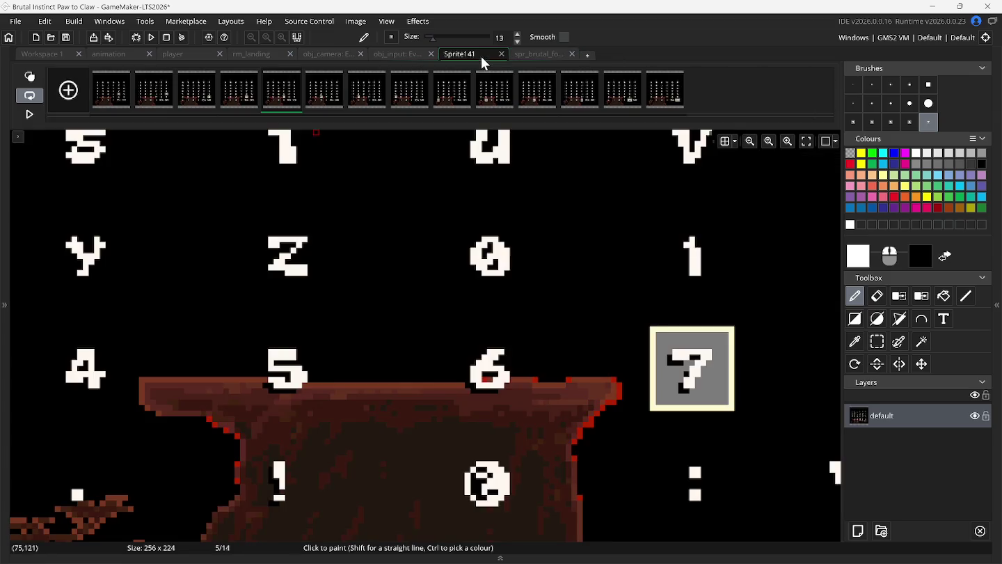
# - Delete four more frames from Sprite141, leaving it with ten frames
pyautogui.click(298, 72)
pyautogui.click(298, 73)
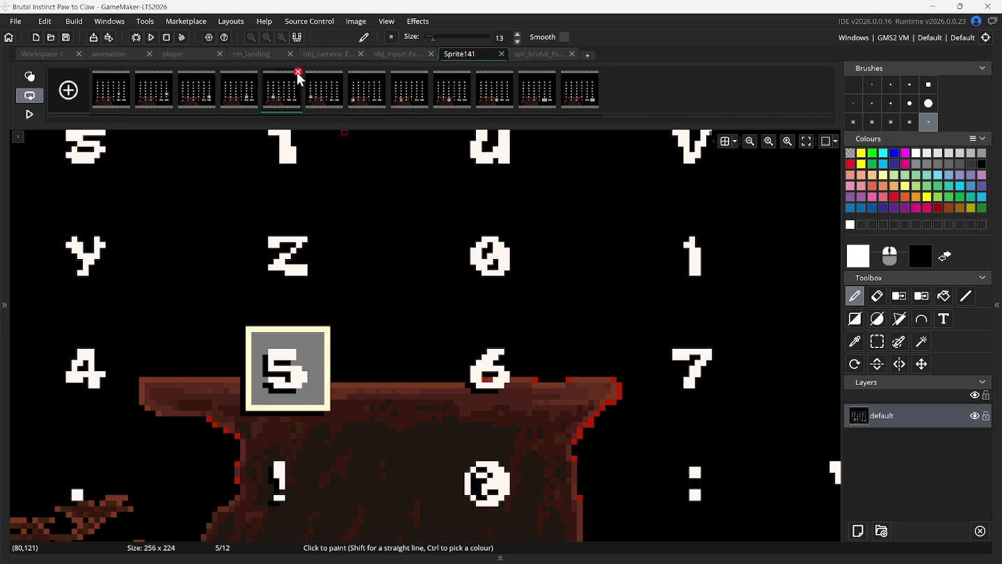
pyautogui.click(297, 71)
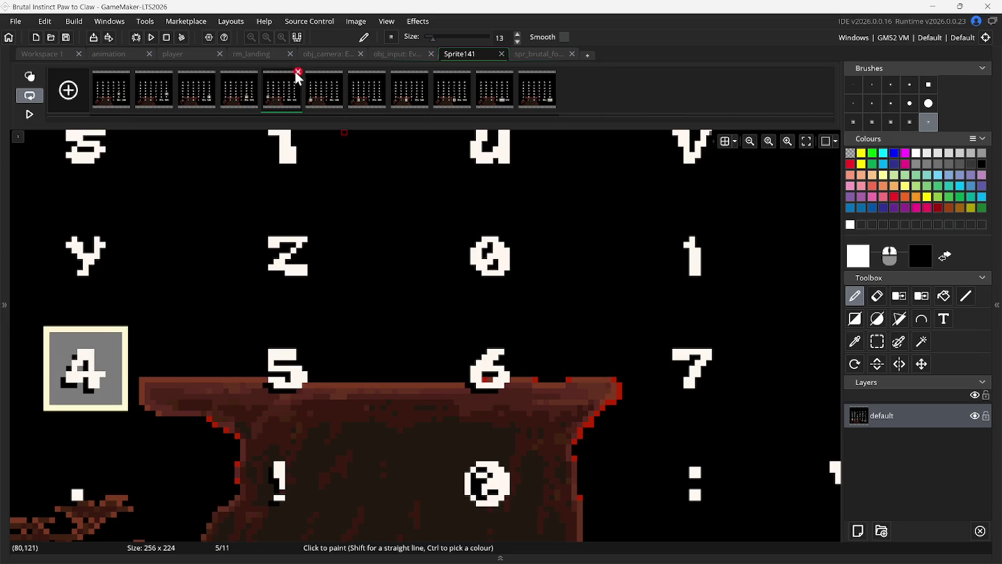
pyautogui.click(298, 72)
pyautogui.hscroll(-5, 292, 148)
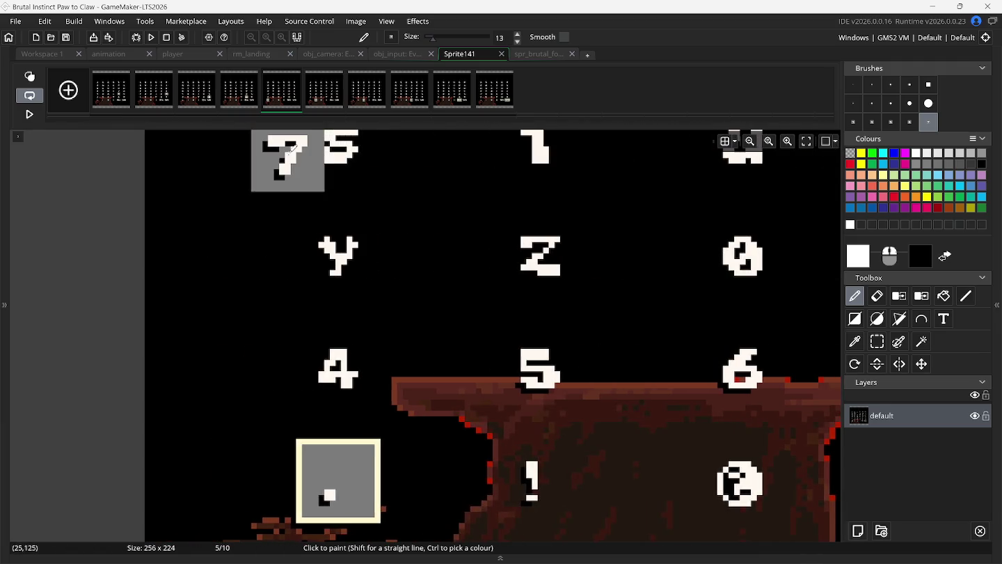
# - Stamp the period glyph into frame 35 of the font sprite and add a 37th frame
pyautogui.click(541, 53)
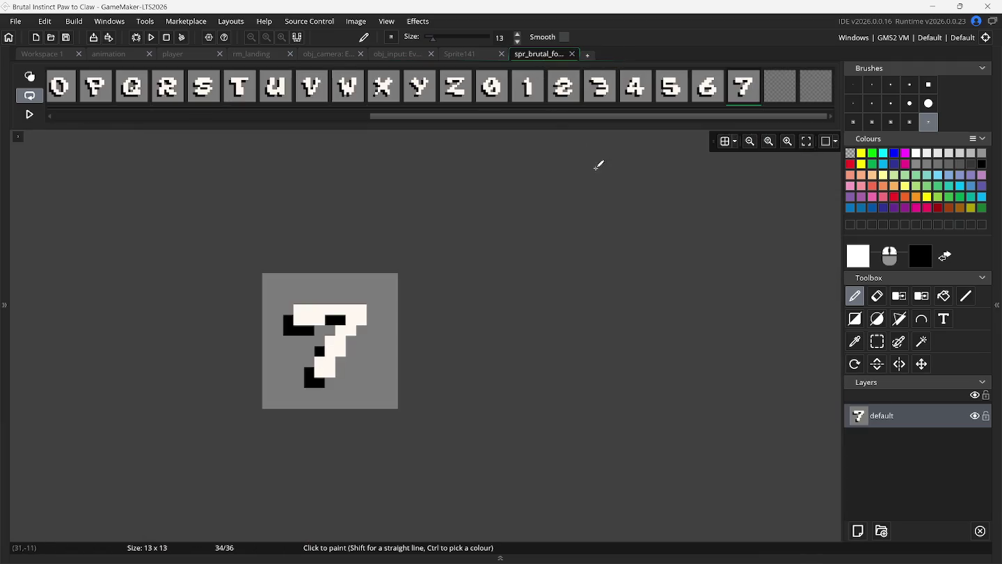
pyautogui.click(778, 97)
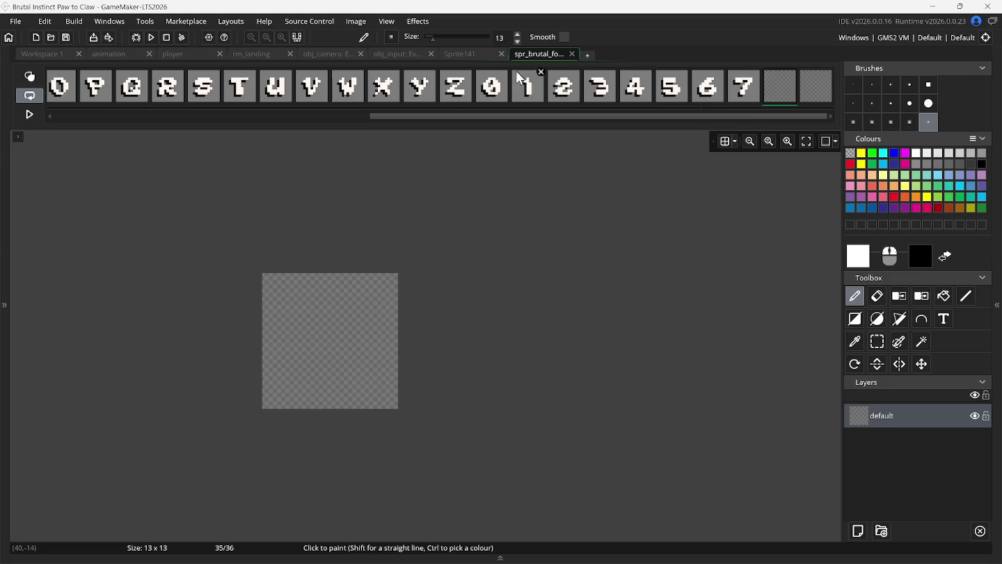
pyautogui.click(481, 53)
pyautogui.hotkey('ctrl', 'v')
pyautogui.click(878, 342)
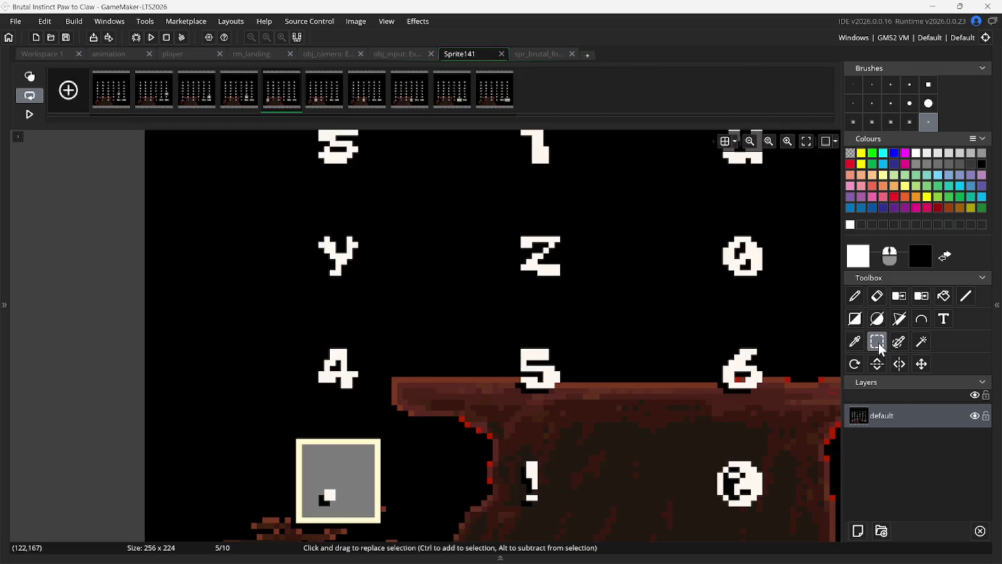
pyautogui.moveTo(306, 455)
pyautogui.mouseDown()
pyautogui.moveTo(334, 494)
pyautogui.moveTo(371, 513)
pyautogui.mouseUp()
pyautogui.hotkey('ctrl', 'b')
pyautogui.click(532, 53)
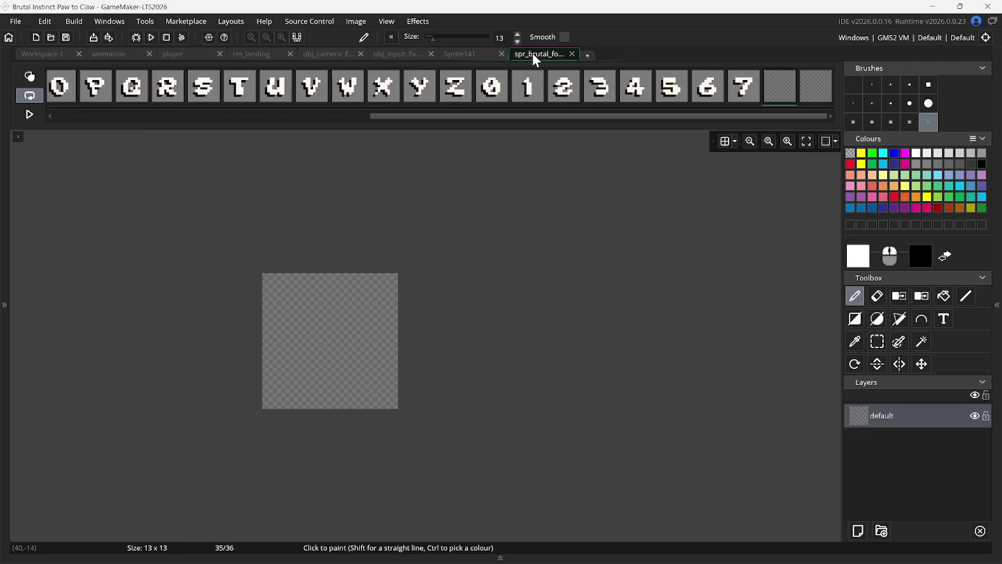
pyautogui.click(331, 339)
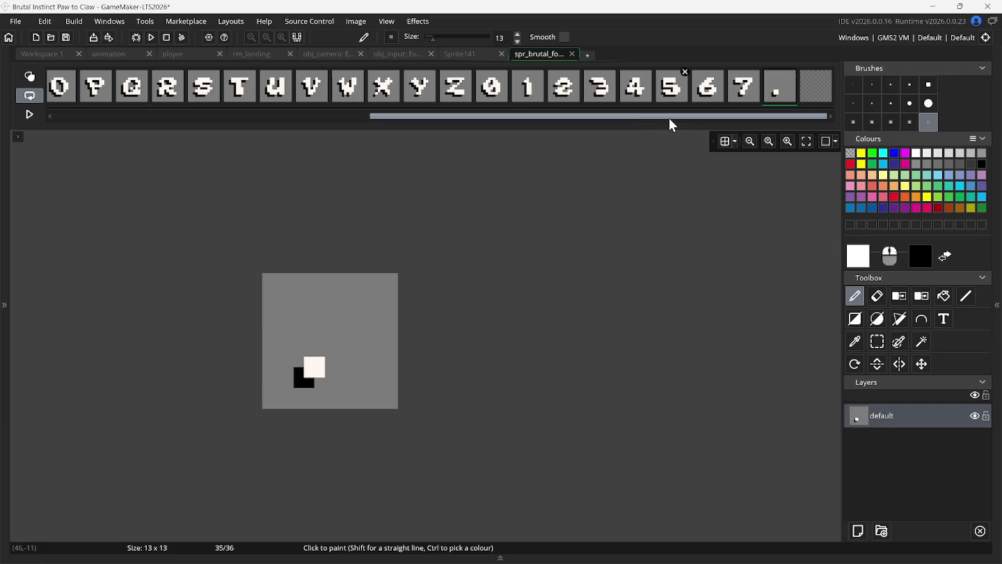
pyautogui.moveTo(666, 116); pyautogui.dragTo(173, 114)
pyautogui.click(70, 91)
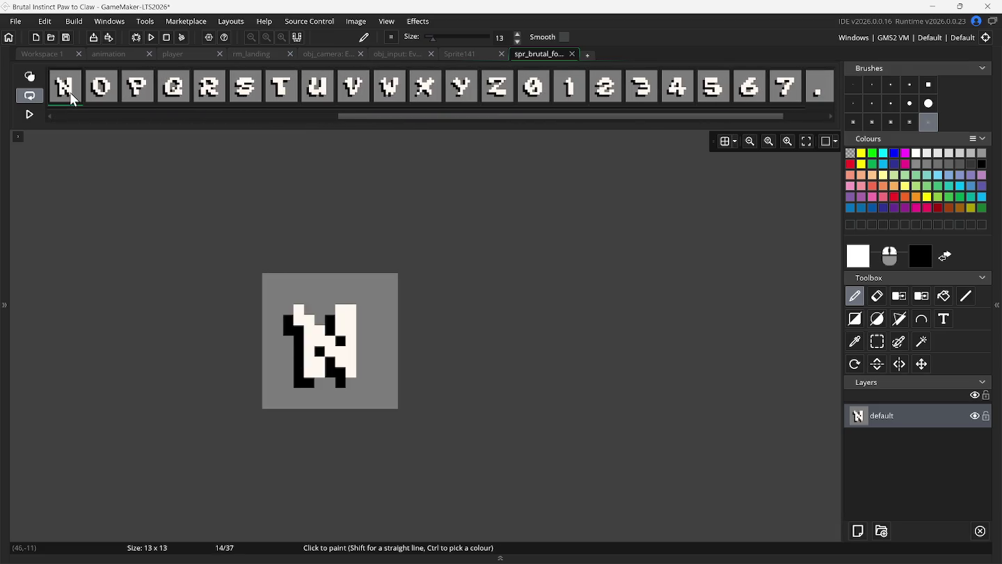
# - Add three empty frames so the font sprite reaches 40 frames
pyautogui.moveTo(373, 116); pyautogui.dragTo(80, 119)
pyautogui.click(65, 86)
pyautogui.click(69, 91)
pyautogui.click(72, 93)
pyautogui.moveTo(105, 117)
pyautogui.mouseDown()
pyautogui.moveTo(462, 139)
pyautogui.moveTo(518, 117)
pyautogui.mouseUp()
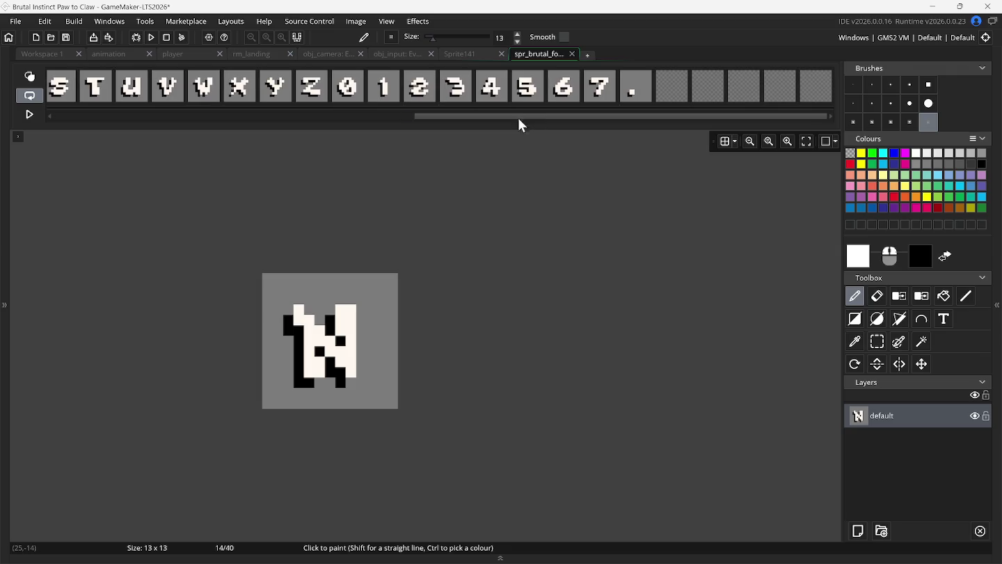
# - Capture the '!' glyph from Sprite141 as a brush and stamp it into frame 36
pyautogui.click(470, 53)
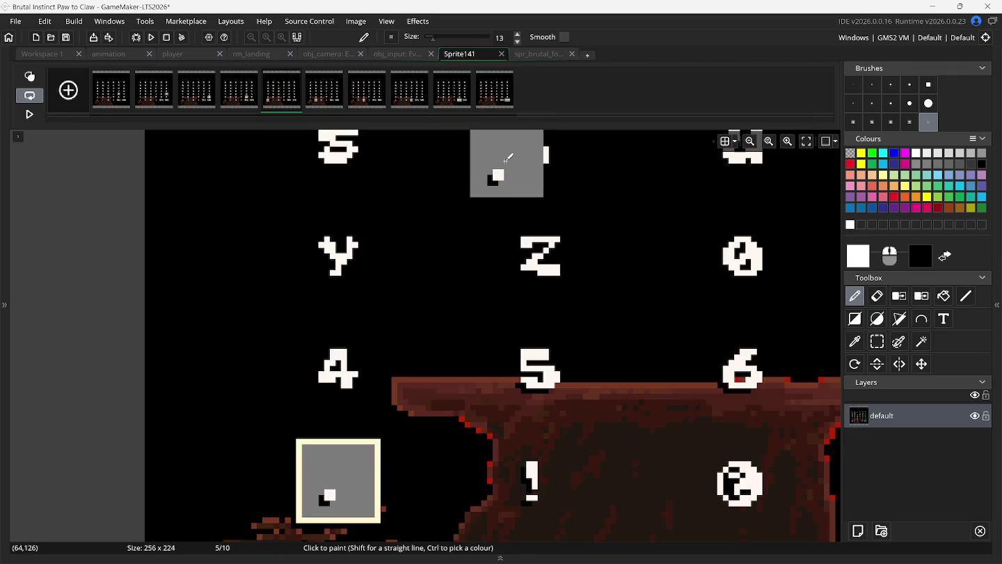
pyautogui.click(316, 96)
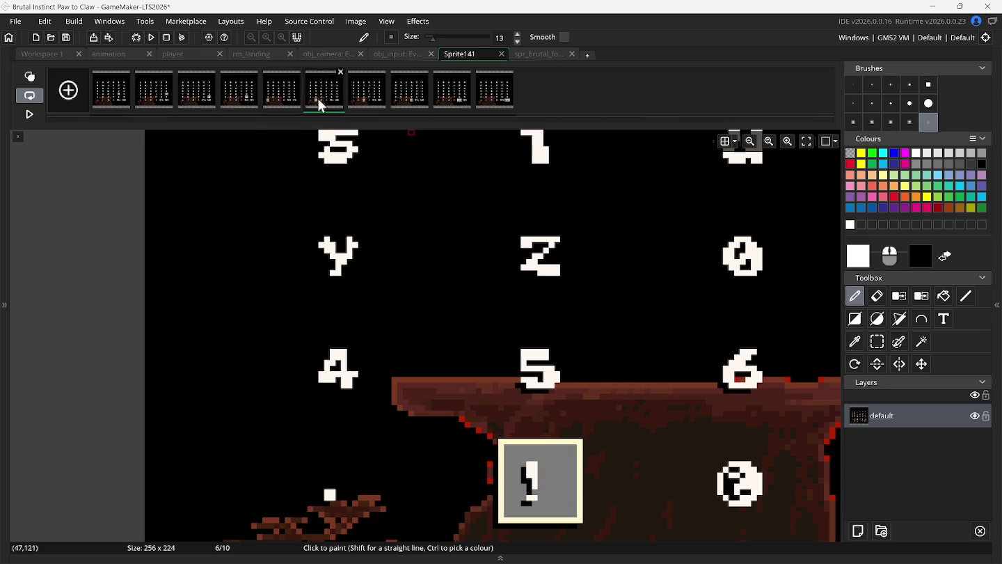
pyautogui.click(880, 344)
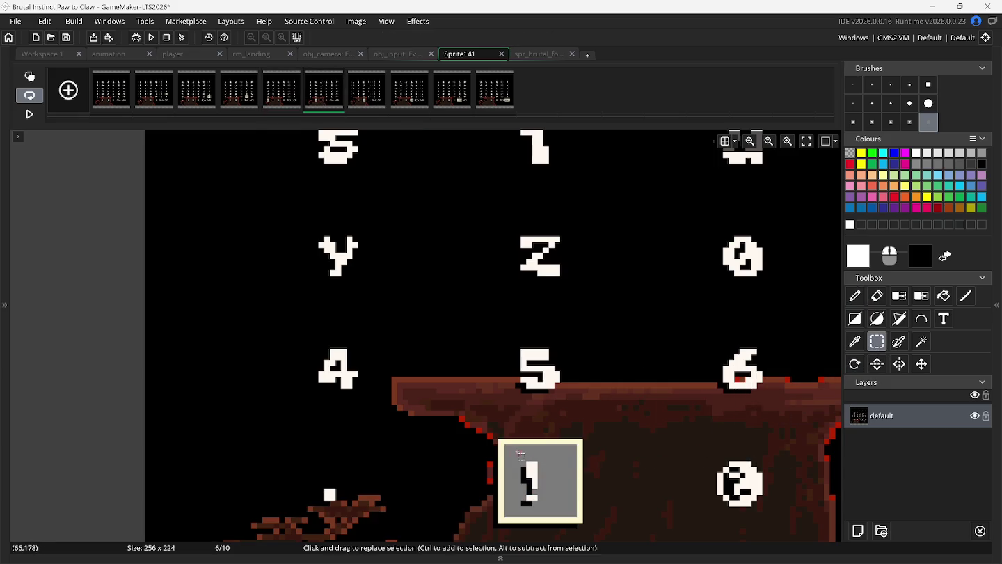
pyautogui.moveTo(510, 449)
pyautogui.mouseDown()
pyautogui.moveTo(589, 514)
pyautogui.moveTo(575, 514)
pyautogui.mouseUp()
pyautogui.hotkey('ctrl', 'b')
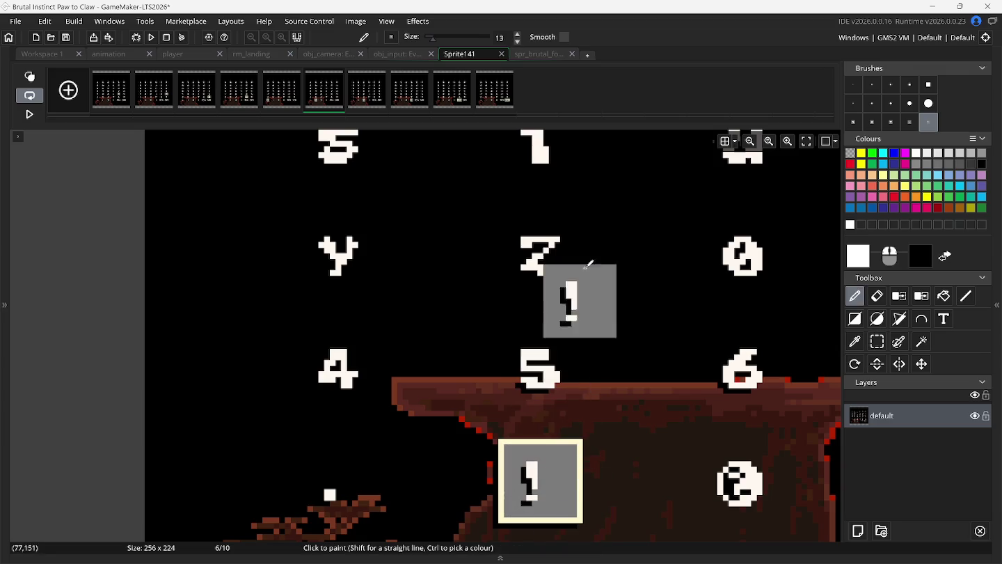
pyautogui.click(566, 53)
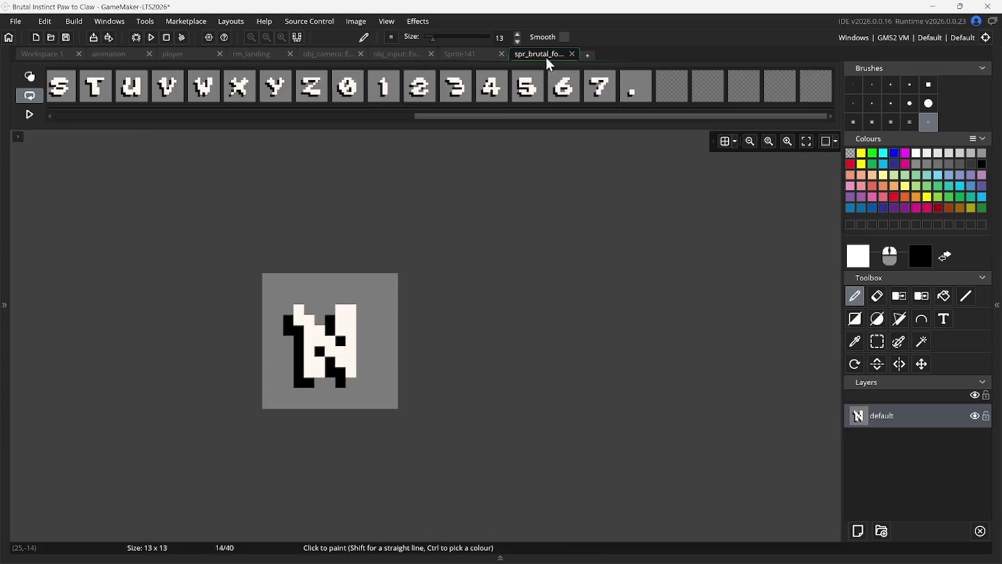
pyautogui.click(665, 88)
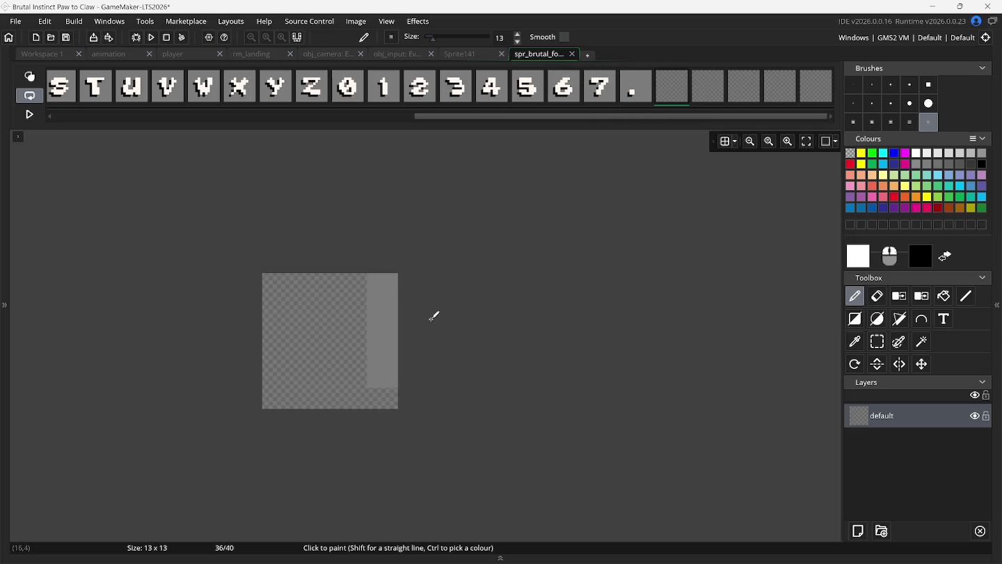
pyautogui.click(339, 339)
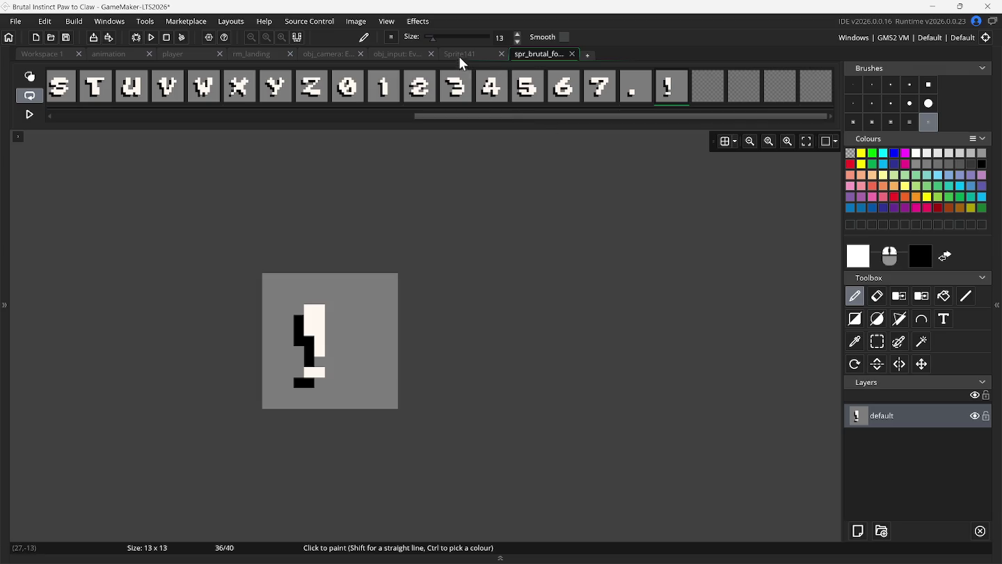
# - Delete the used Sprite141 frame and capture the '?' glyph as a brush
pyautogui.click(460, 54)
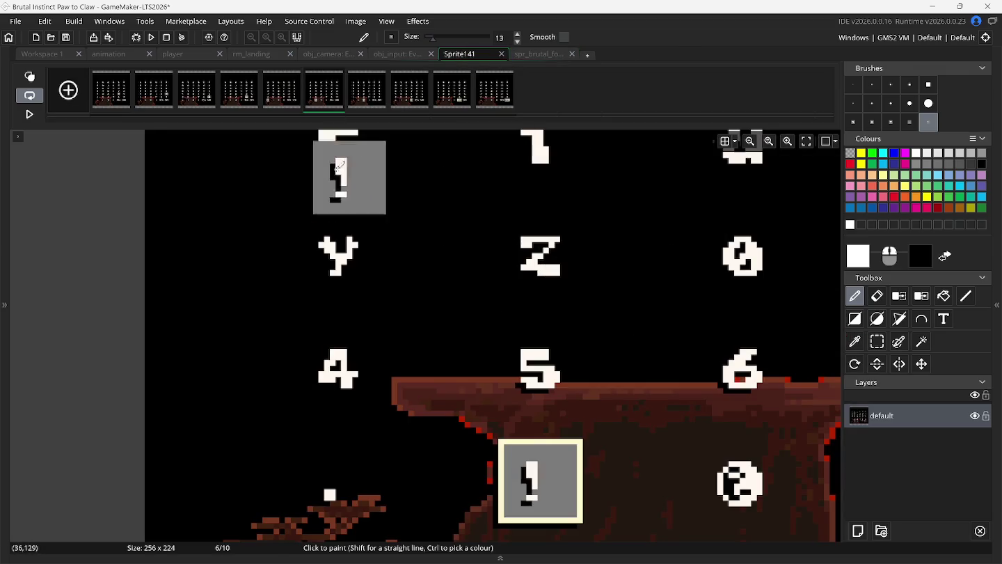
pyautogui.click(341, 72)
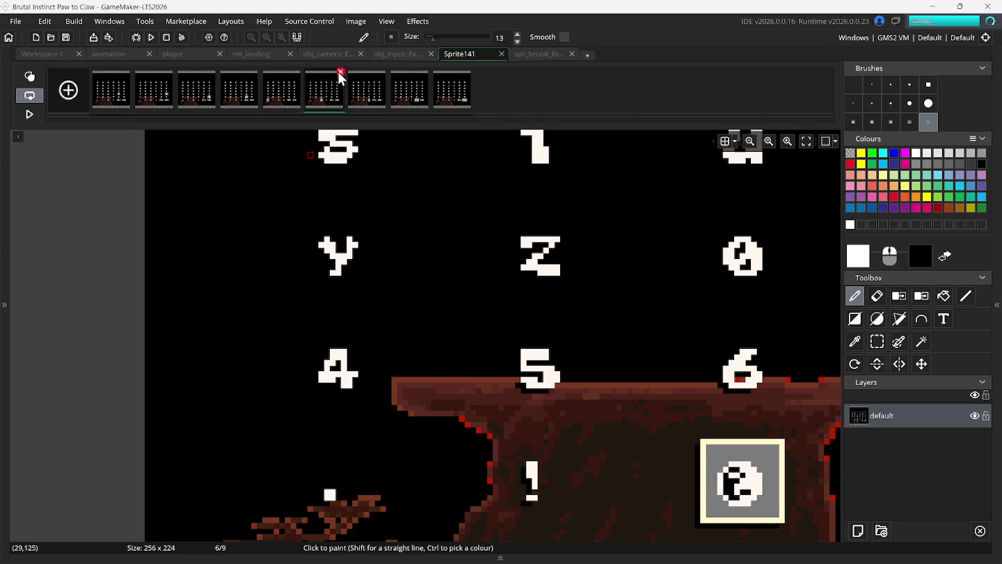
pyautogui.click(878, 342)
pyautogui.hscroll(5, 754, 425)
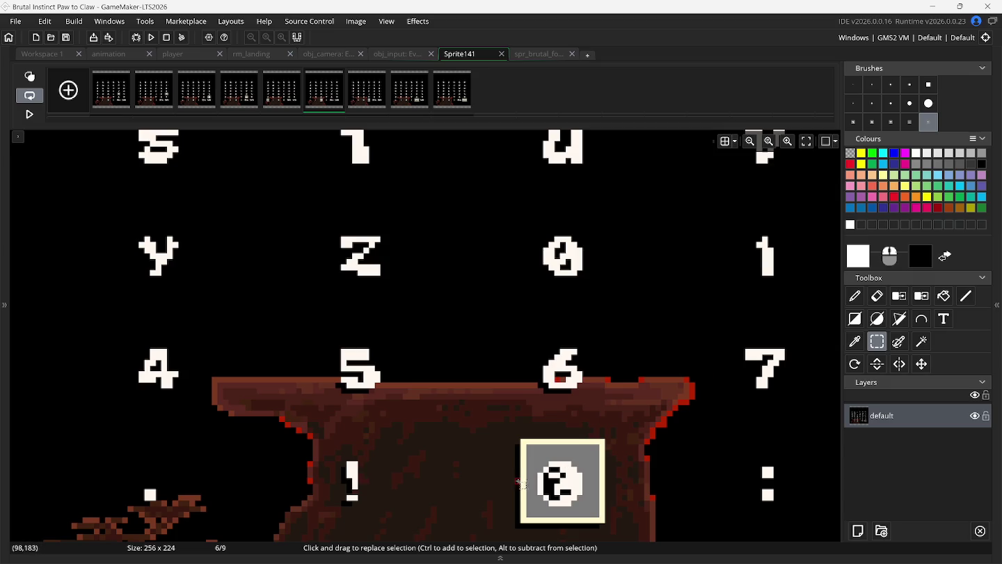
pyautogui.moveTo(530, 449); pyautogui.dragTo(595, 513)
pyautogui.hotkey('ctrl', 'b')
pyautogui.click(536, 53)
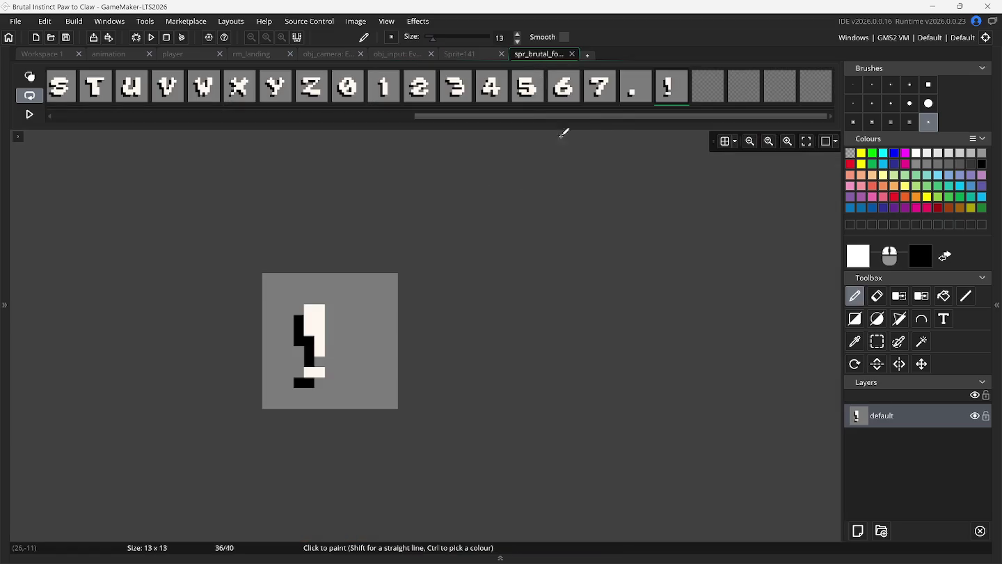
# - Stamp the '?' glyph into frame 37 and delete its source frame in Sprite141
pyautogui.click(717, 91)
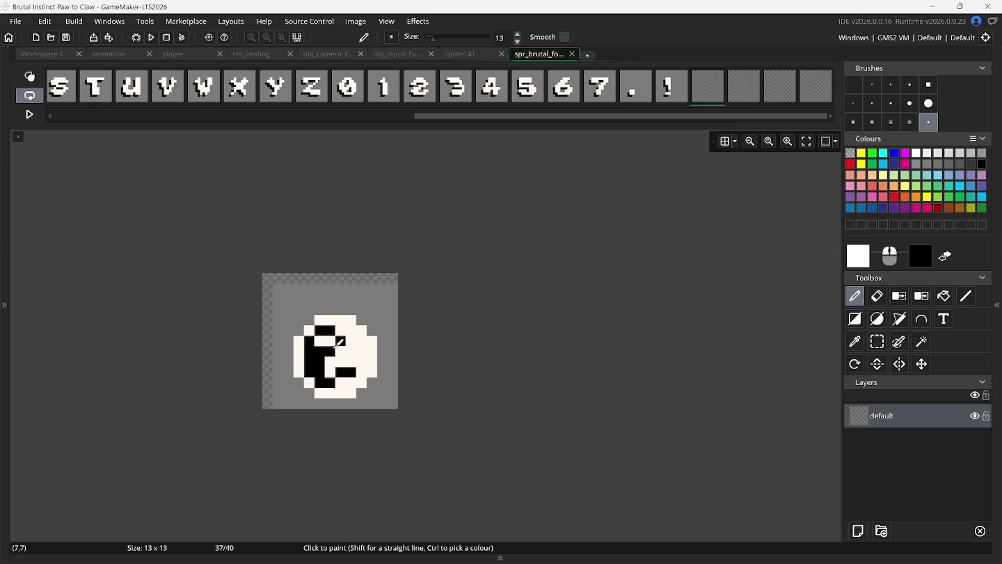
pyautogui.click(330, 353)
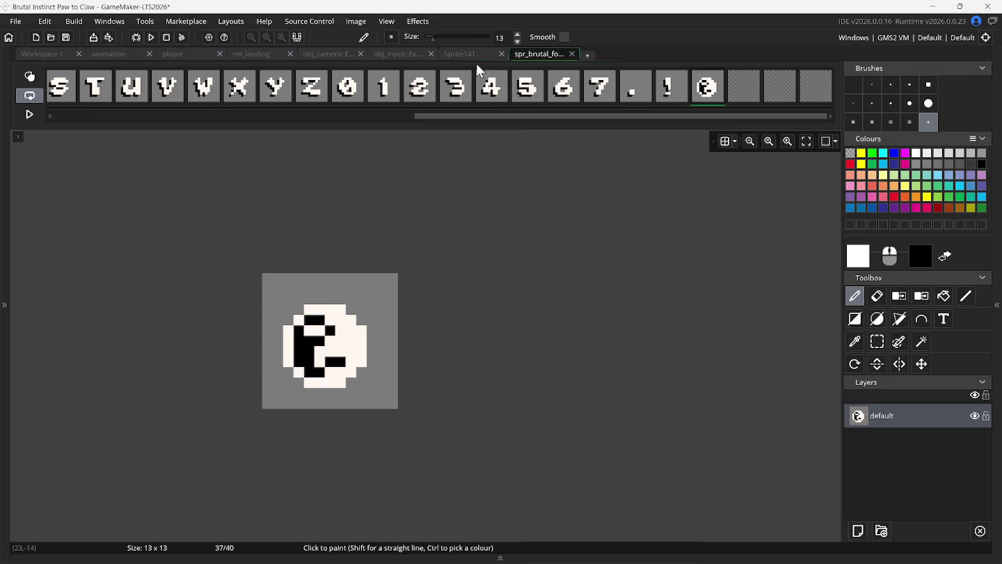
pyautogui.click(468, 54)
pyautogui.moveTo(335, 104)
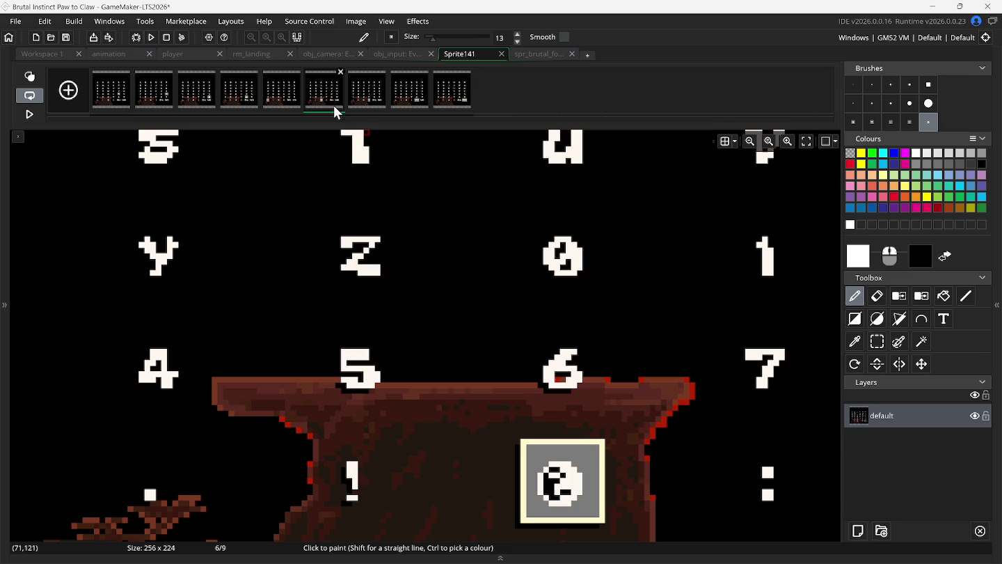
pyautogui.click(341, 73)
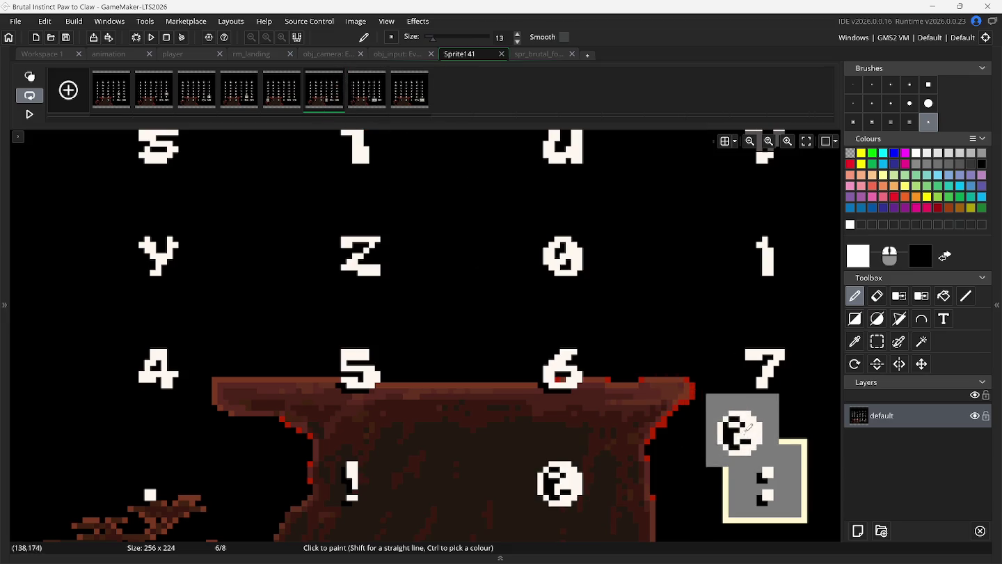
# - Select the ':' glyph on Sprite141 and paste it into empty frame 38
pyautogui.click(881, 343)
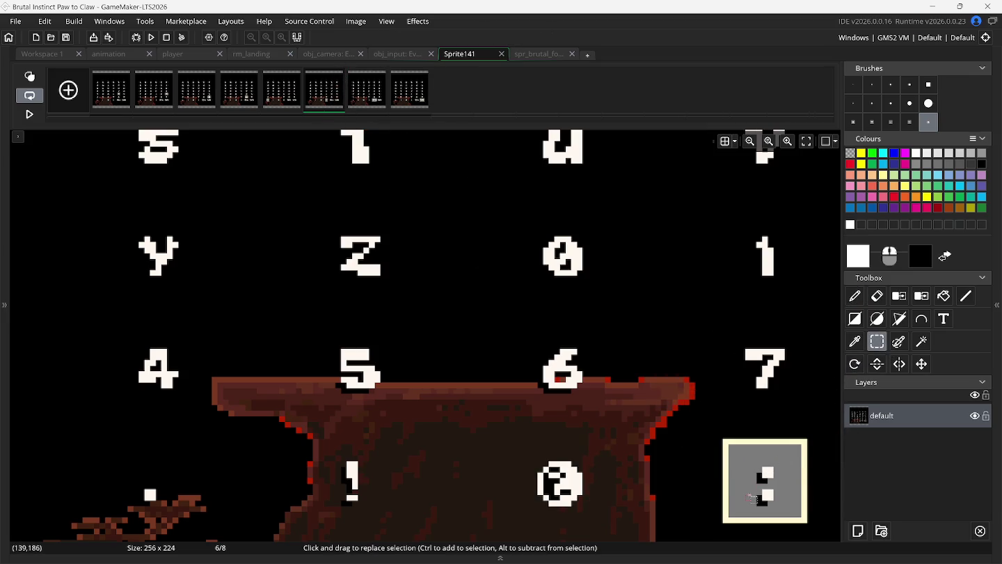
pyautogui.hscroll(8, 752, 498)
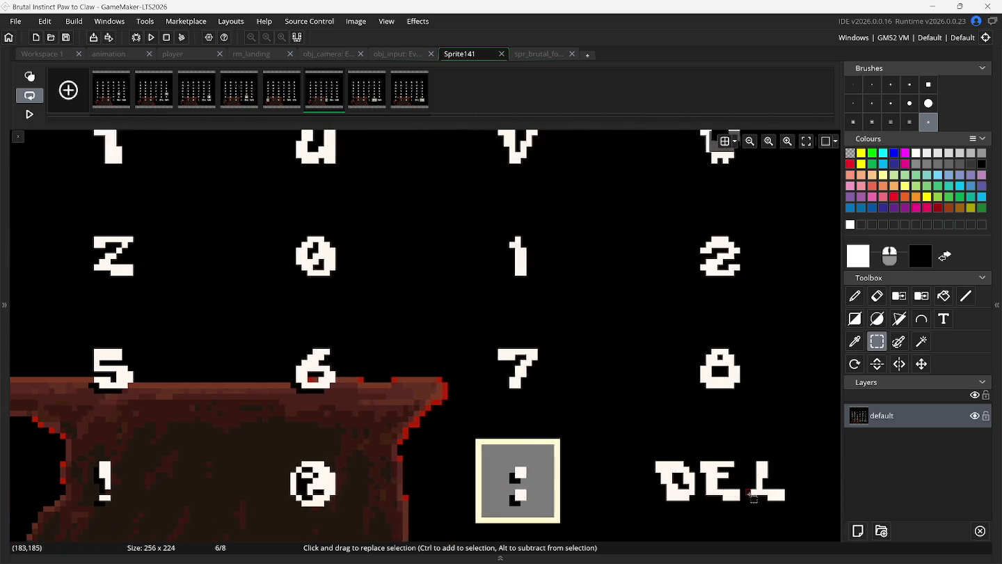
pyautogui.moveTo(392, 446)
pyautogui.mouseDown()
pyautogui.moveTo(448, 515)
pyautogui.moveTo(466, 518)
pyautogui.mouseUp()
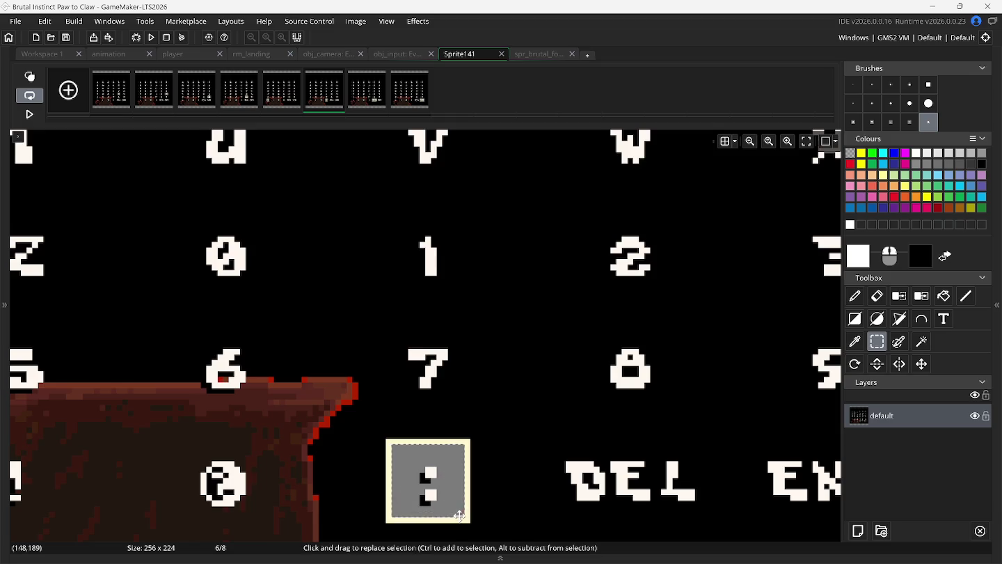
pyautogui.press('p')
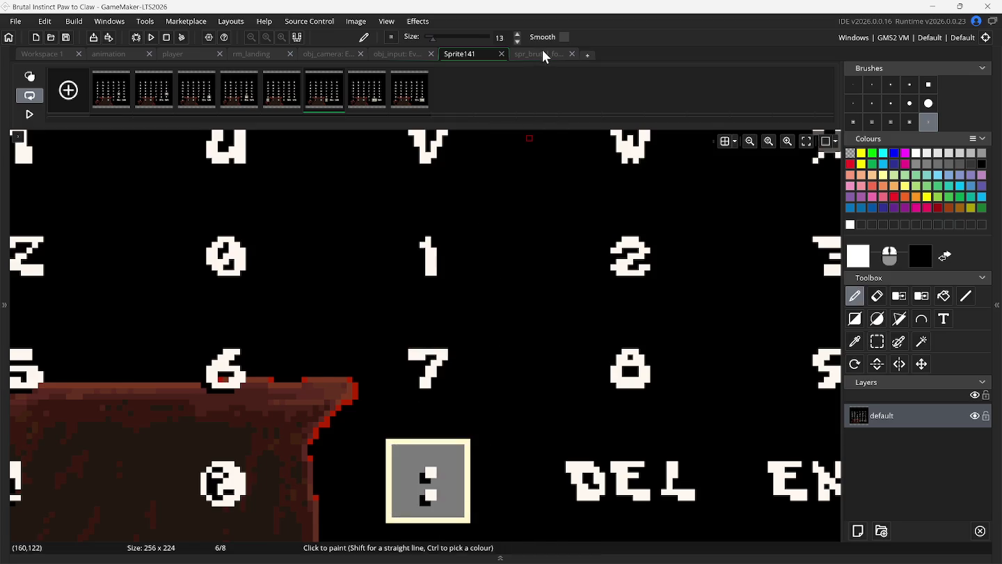
pyautogui.click(542, 55)
pyautogui.click(737, 91)
pyautogui.hotkey('ctrl', 'v')
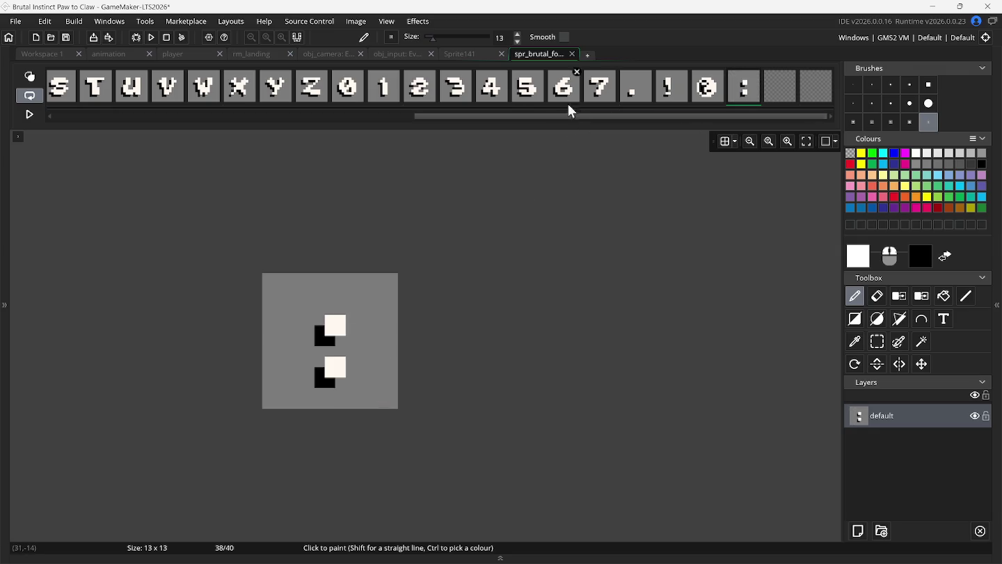
pyautogui.click(485, 56)
pyautogui.hotkey('ctrl', 'v')
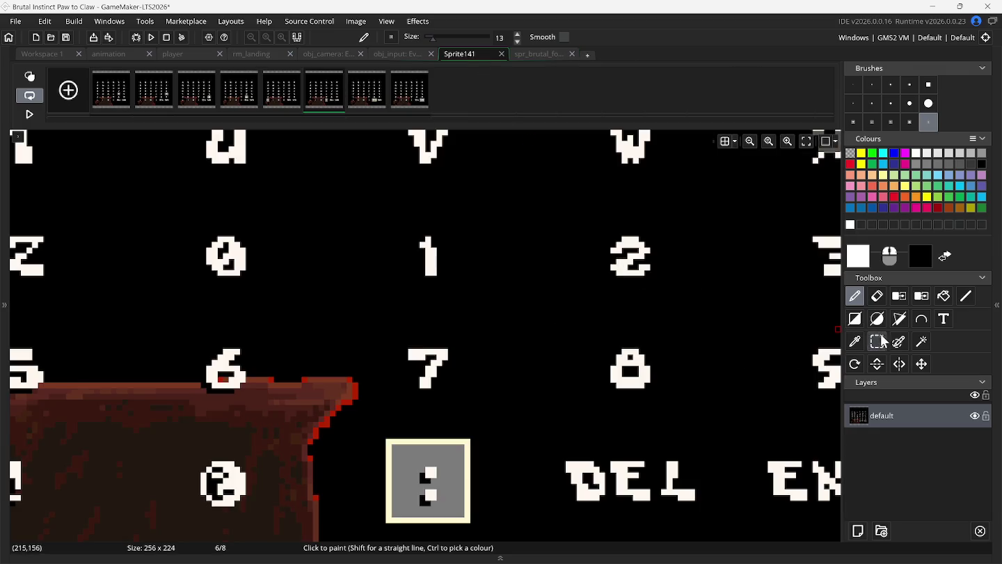
# - Select the 28x13 DEL glyph on Sprite141 frame 7, then deselect it and return
pyautogui.click(379, 101)
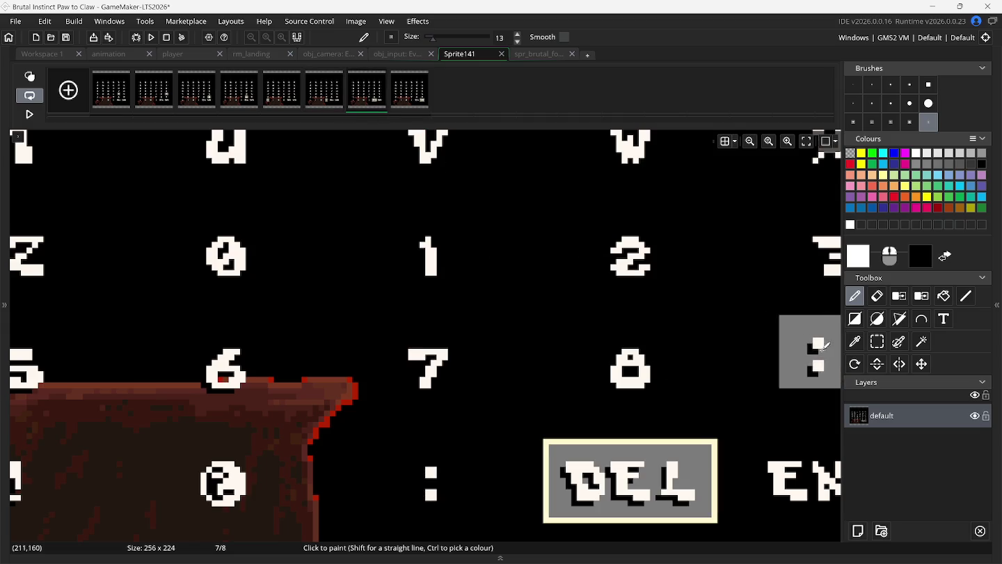
pyautogui.click(877, 339)
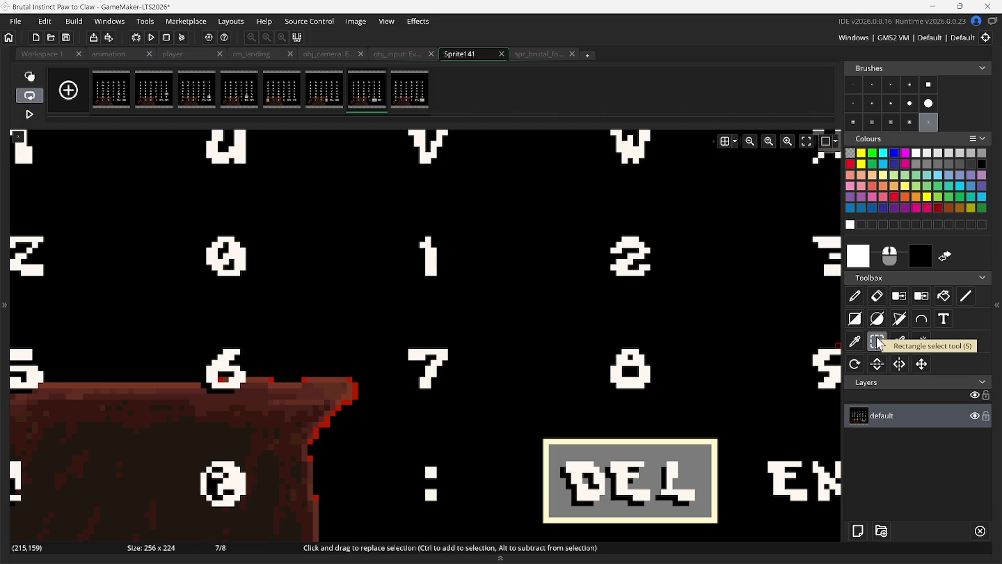
pyautogui.moveTo(553, 449)
pyautogui.mouseDown()
pyautogui.moveTo(617, 498)
pyautogui.moveTo(658, 498)
pyautogui.moveTo(707, 516)
pyautogui.mouseUp()
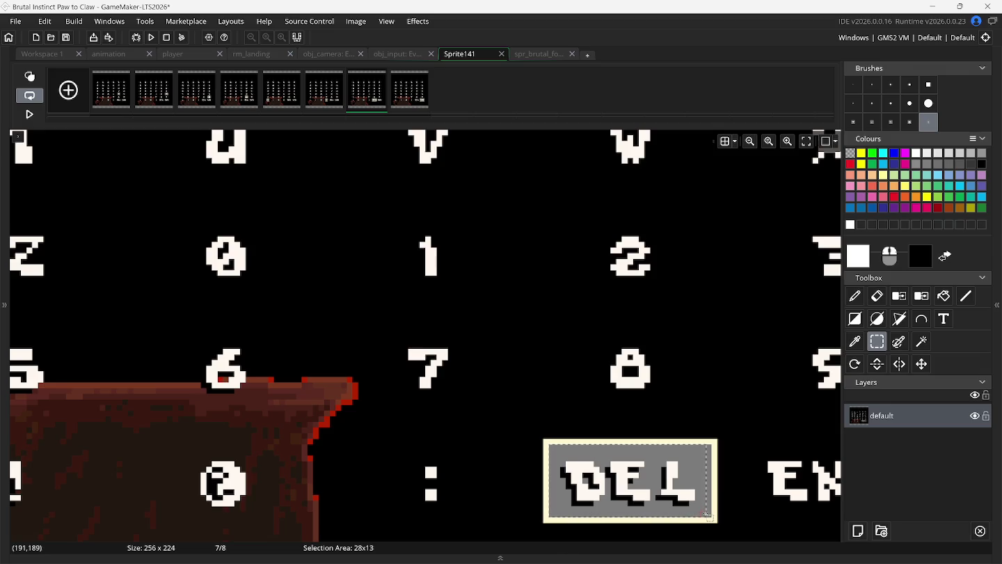
pyautogui.click(553, 405)
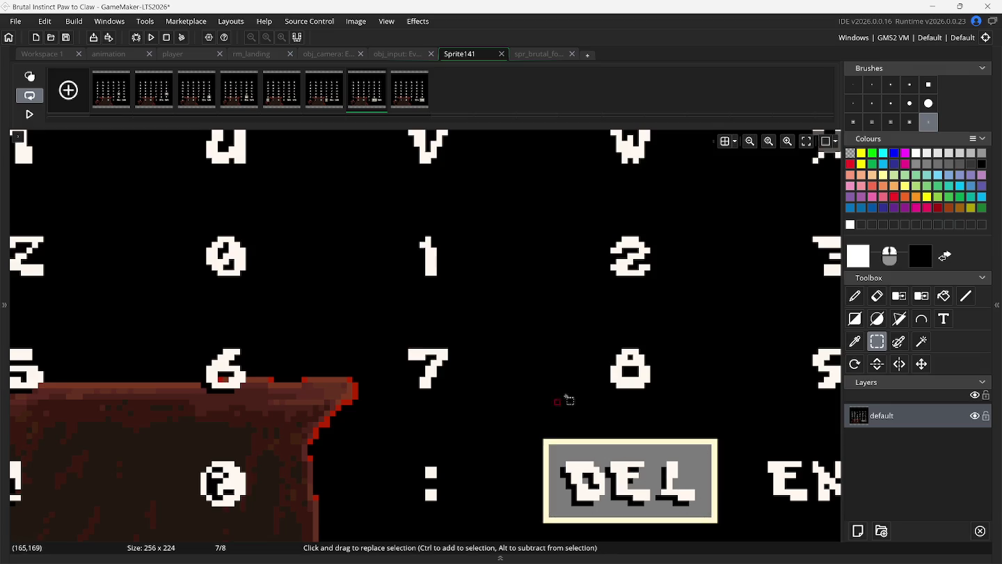
pyautogui.click(541, 54)
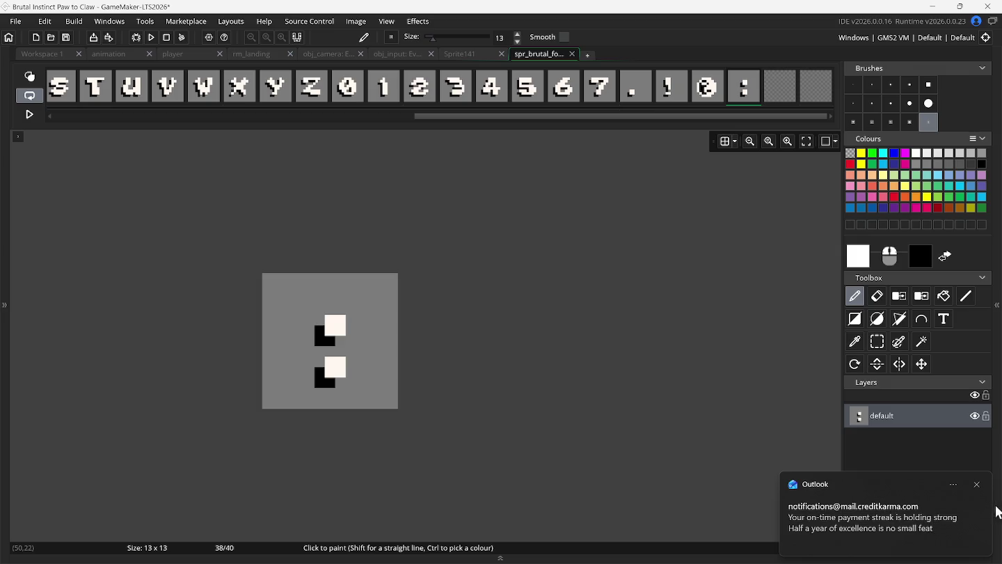
pyautogui.click(977, 486)
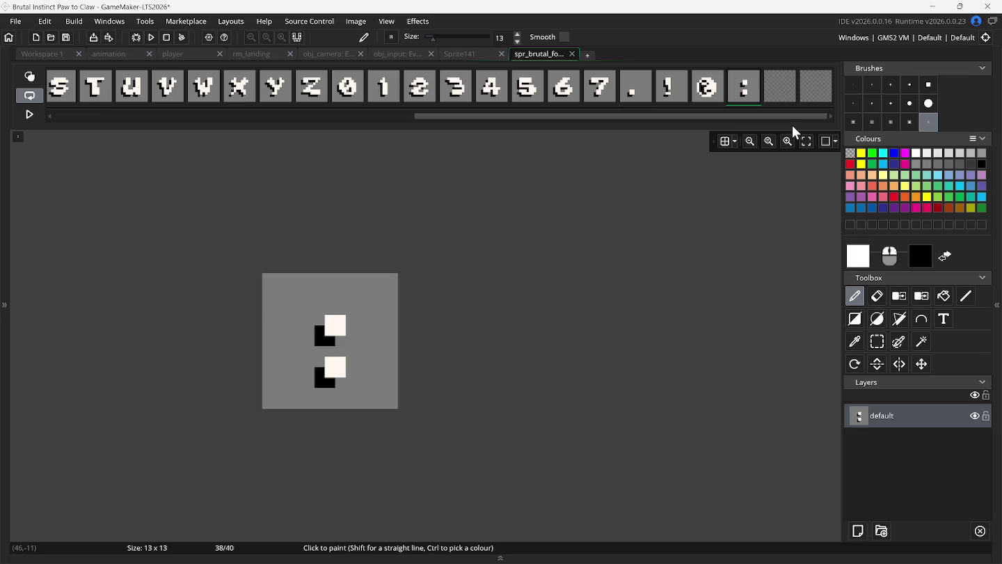
# - Delete both empty trailing frames, leaving 38 frames ending with the colon
pyautogui.moveTo(788, 110)
pyautogui.click(792, 73)
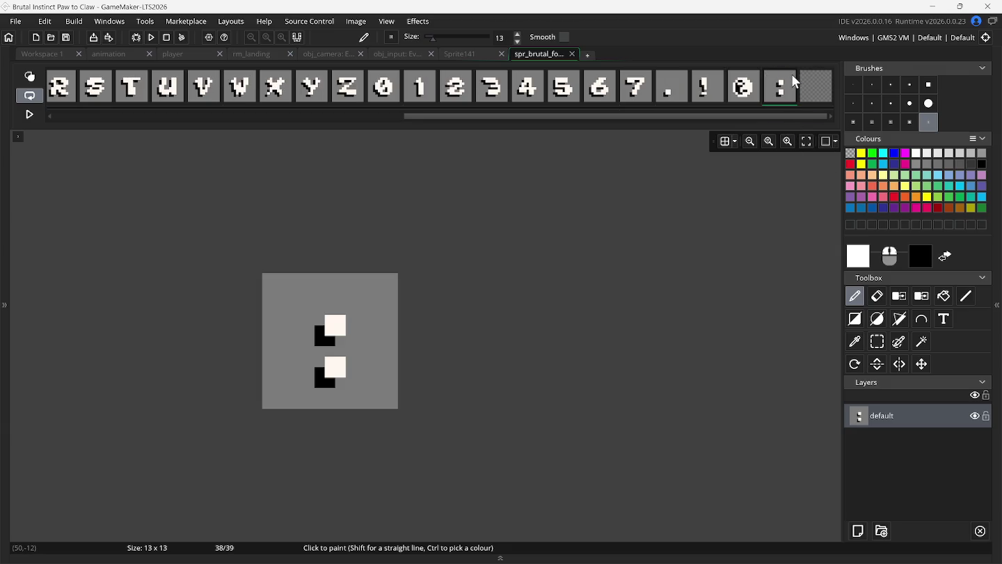
pyautogui.click(830, 72)
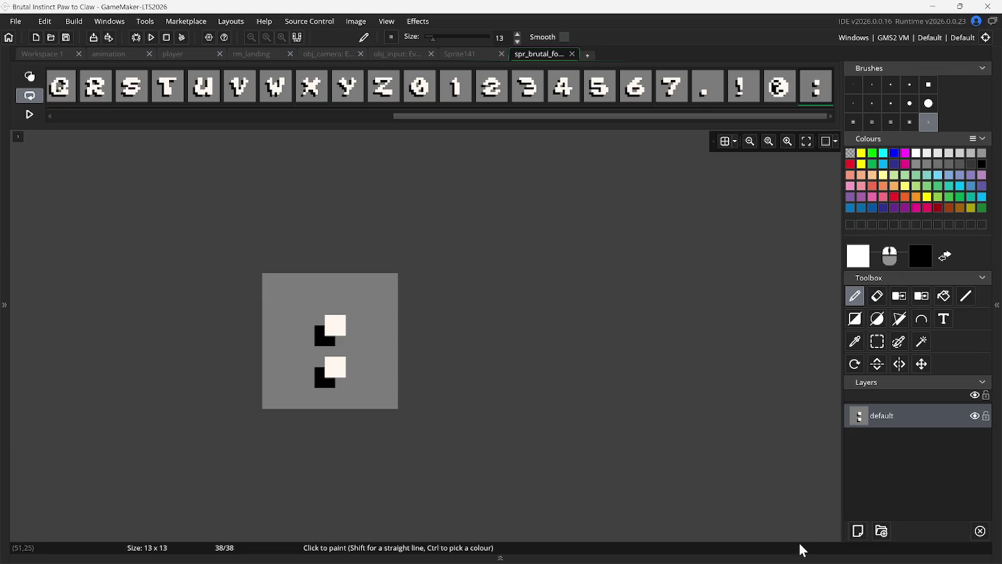
pyautogui.moveTo(734, 561)
# - Select the DEL glyph on the Sprite141 sheet and capture it as a brush
pyautogui.click(473, 55)
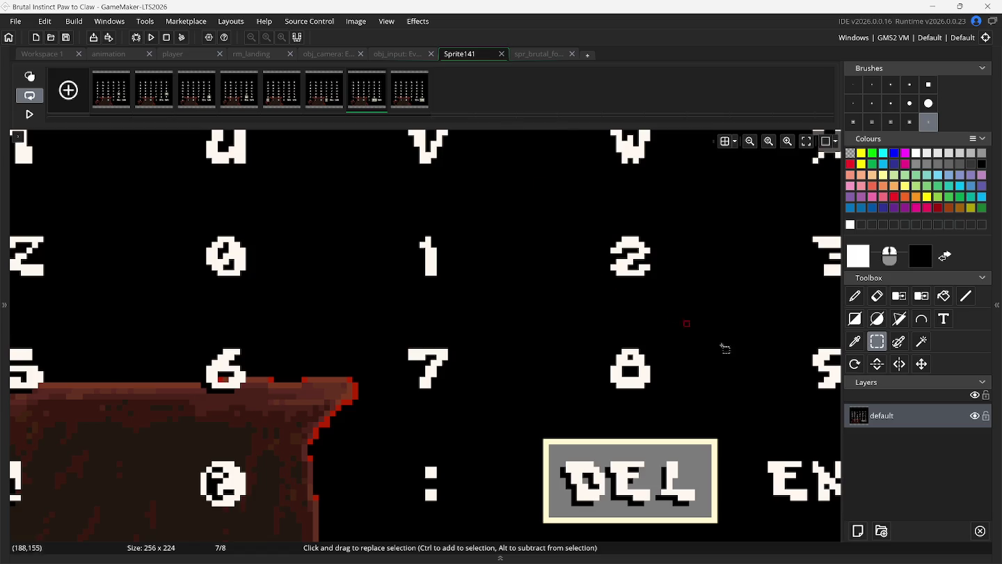
pyautogui.moveTo(551, 446)
pyautogui.mouseDown()
pyautogui.moveTo(661, 523)
pyautogui.moveTo(708, 515)
pyautogui.mouseUp()
pyautogui.hotkey('ctrl', 'c')
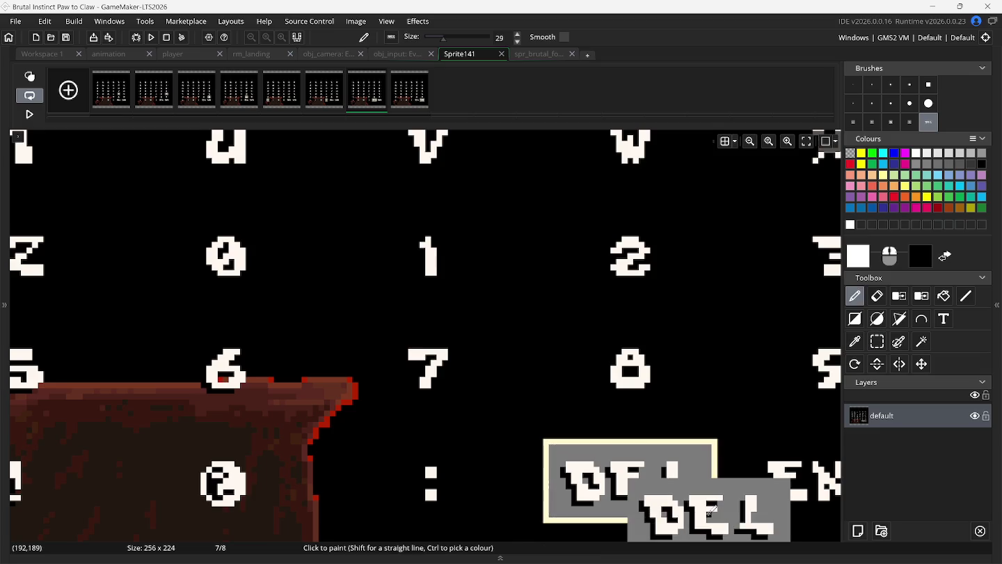
# - Open Resize All Frames for the font sprite in Resize Canvas mode
pyautogui.click(535, 55)
pyautogui.click(360, 23)
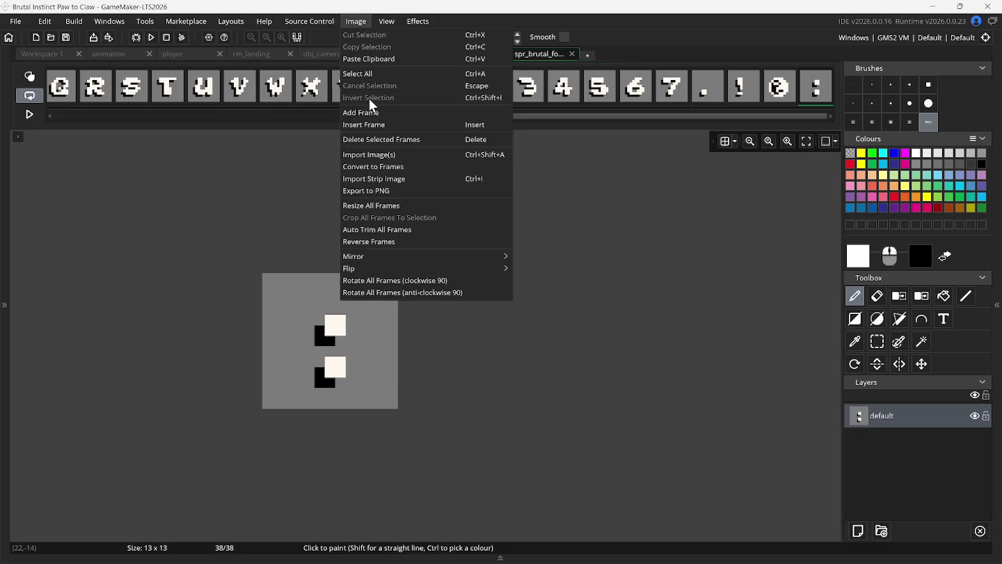
pyautogui.click(411, 203)
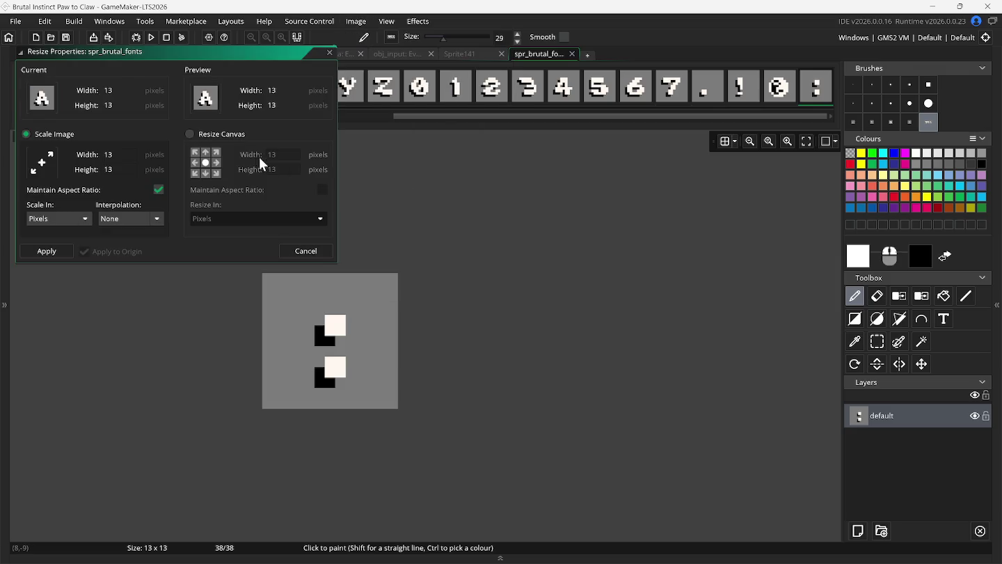
pyautogui.click(210, 135)
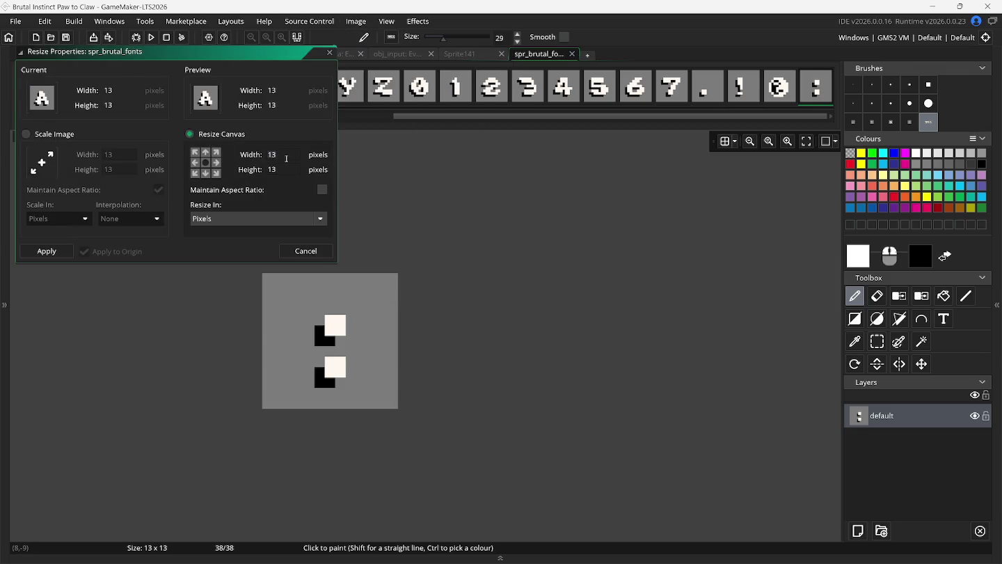
# - Resize the canvas of all frames to 100x100
pyautogui.press('BackSpace')
pyautogui.write('00')
pyautogui.click(281, 170)
pyautogui.press('BackSpace')
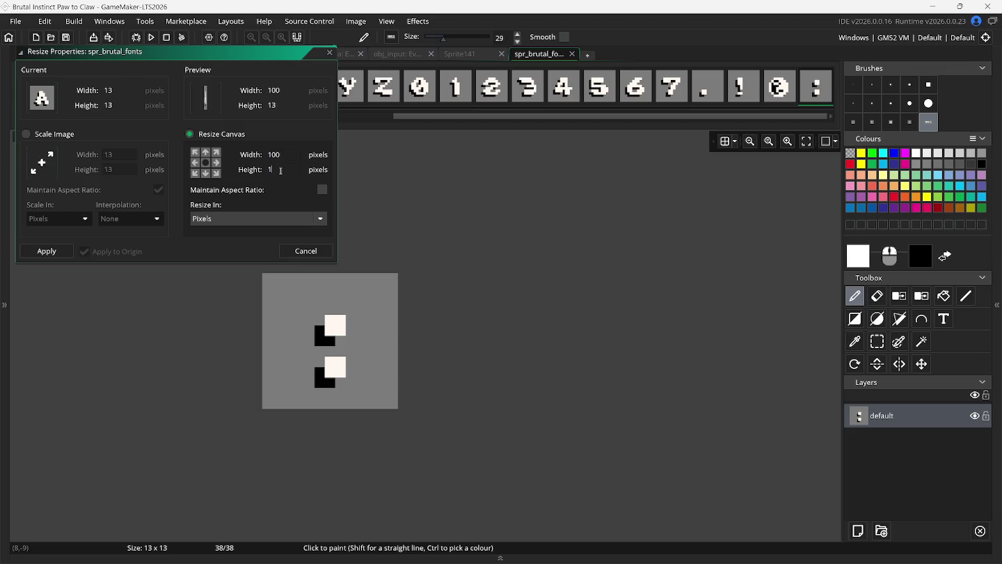
pyautogui.write('00')
pyautogui.press('Return')
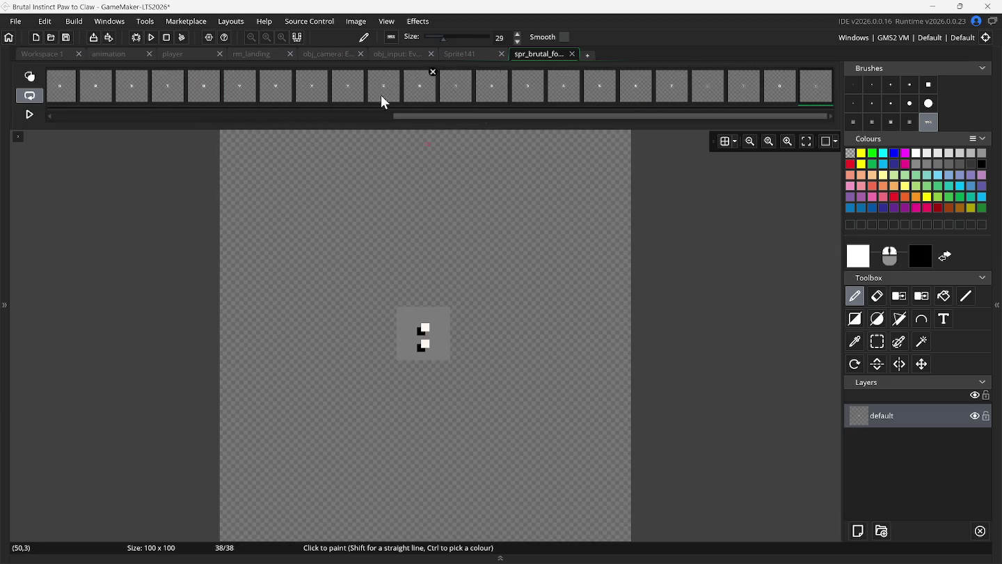
# - Add a 39th empty frame to the font sprite
pyautogui.moveTo(419, 114); pyautogui.dragTo(78, 102)
pyautogui.click(66, 91)
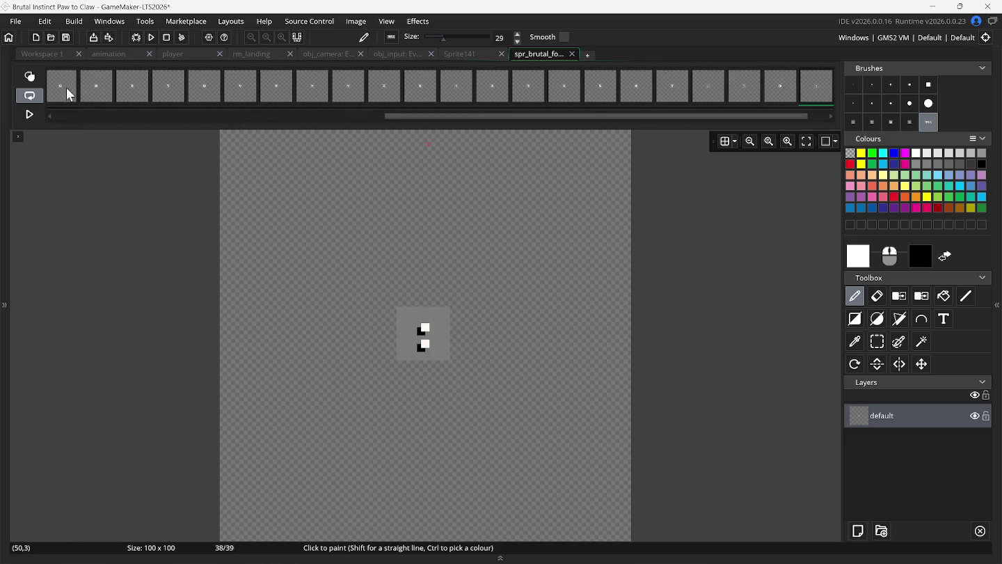
pyautogui.click(66, 88)
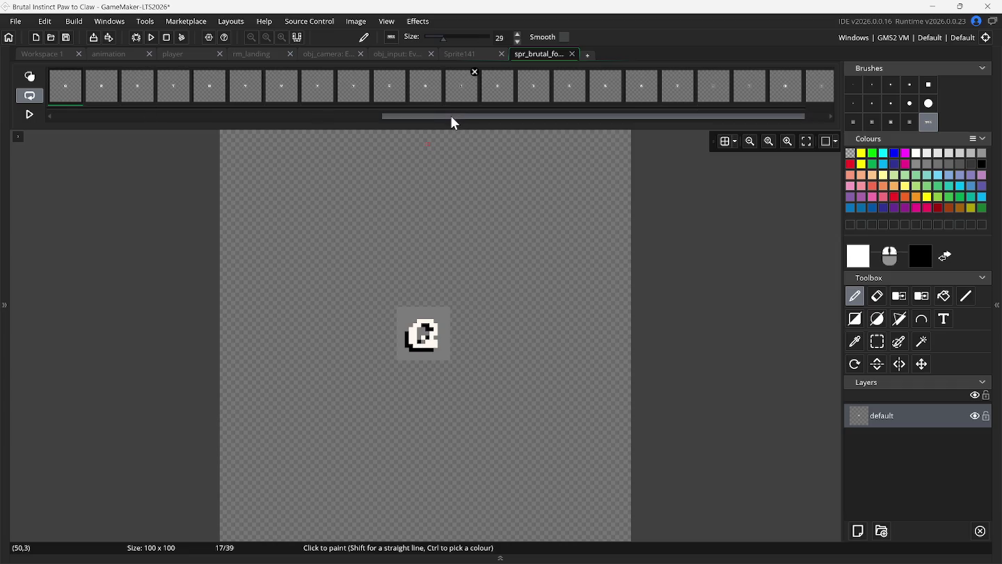
pyautogui.moveTo(451, 116); pyautogui.dragTo(606, 133)
# - Turn on onion skinning with its range set to frames 33–34
pyautogui.click(34, 76)
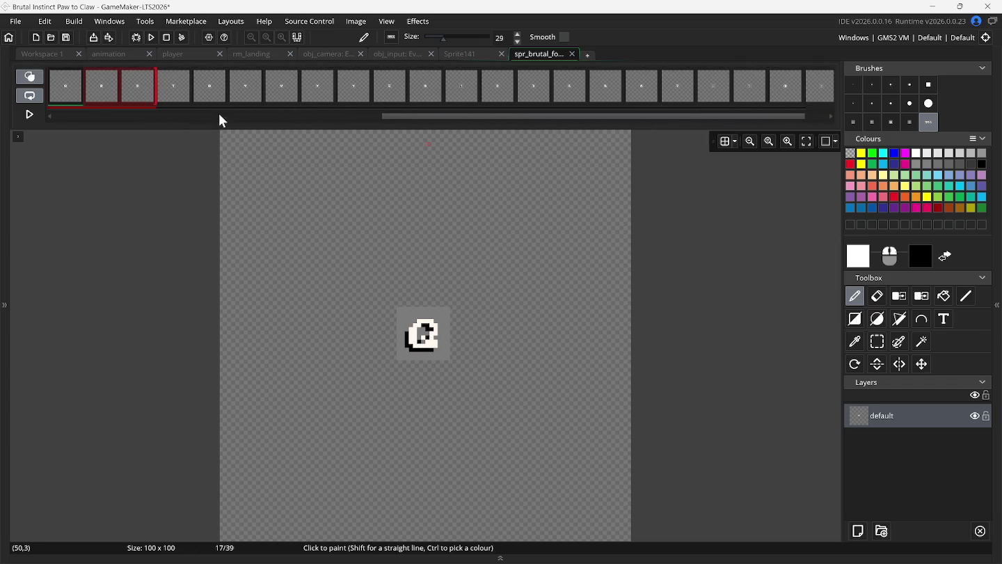
pyautogui.scroll(-1, 793, 100)
pyautogui.click(782, 92)
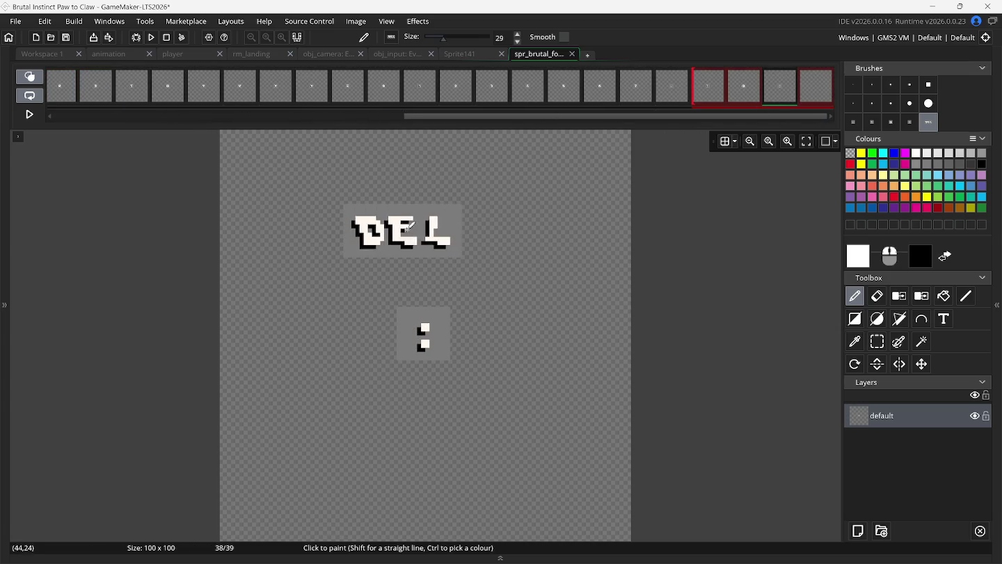
pyautogui.click(641, 89)
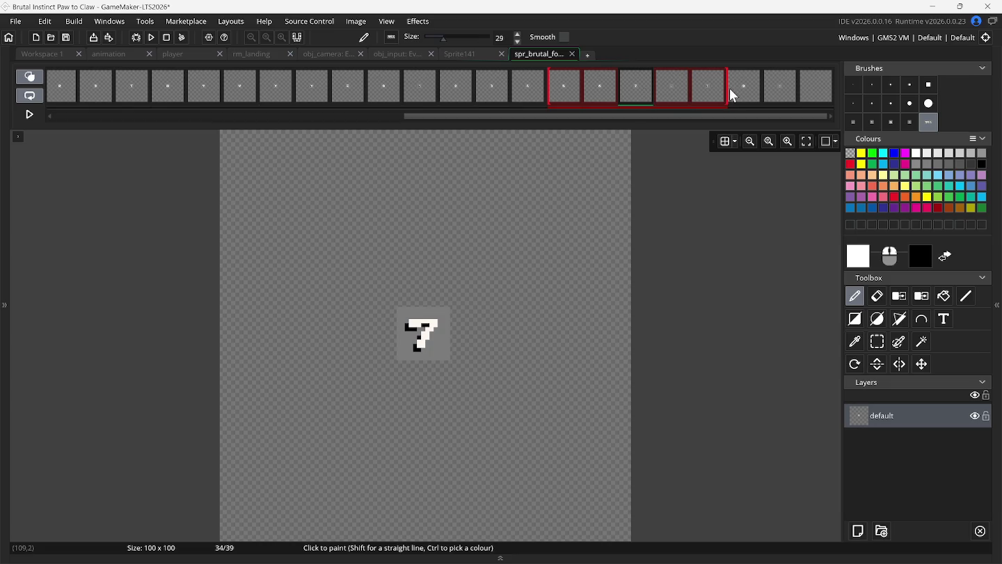
pyautogui.moveTo(728, 89); pyautogui.dragTo(655, 89)
pyautogui.moveTo(552, 94); pyautogui.dragTo(586, 95)
pyautogui.click(807, 93)
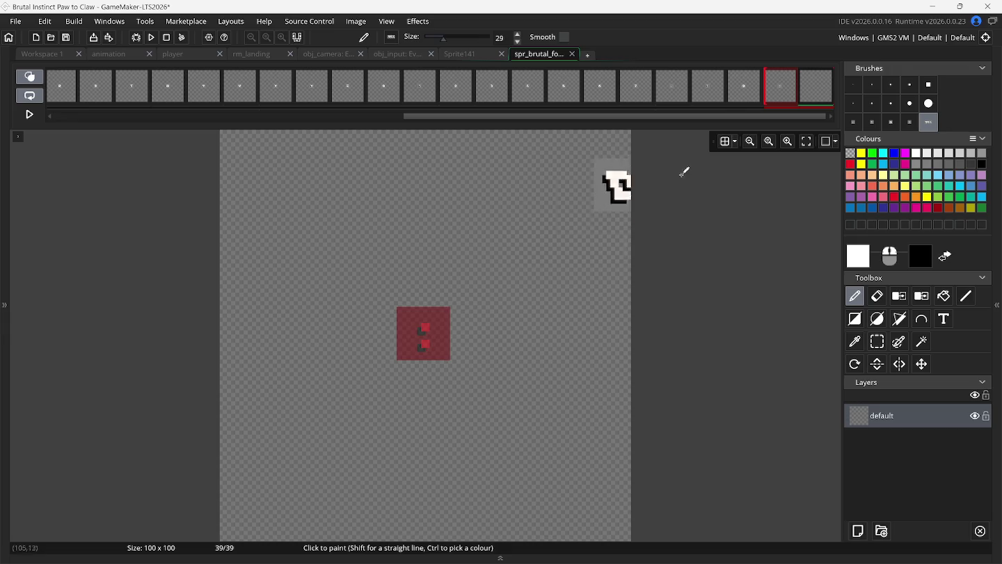
# - Paste the DEL glyph and stamp it into frame 39
pyautogui.click(725, 142)
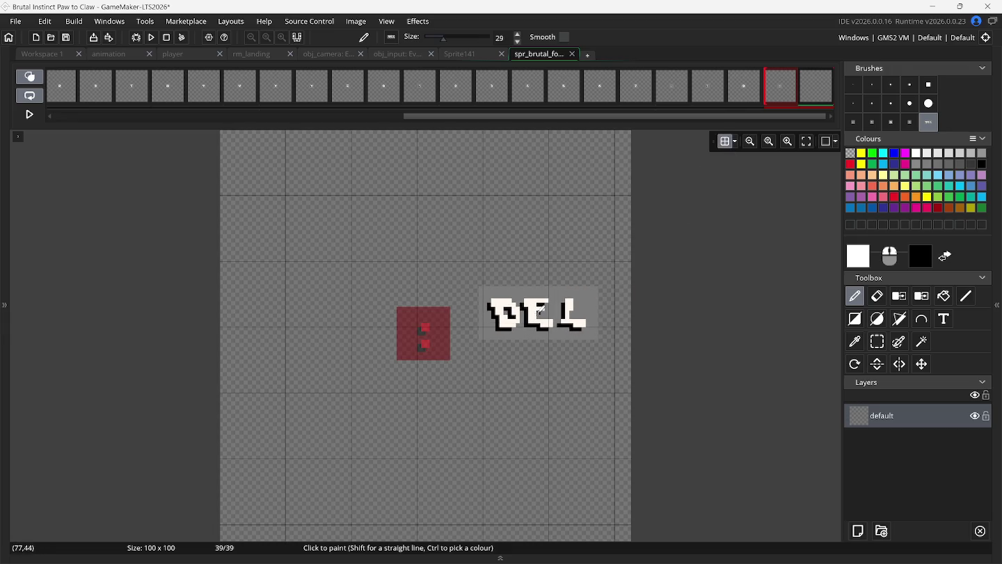
pyautogui.click(734, 142)
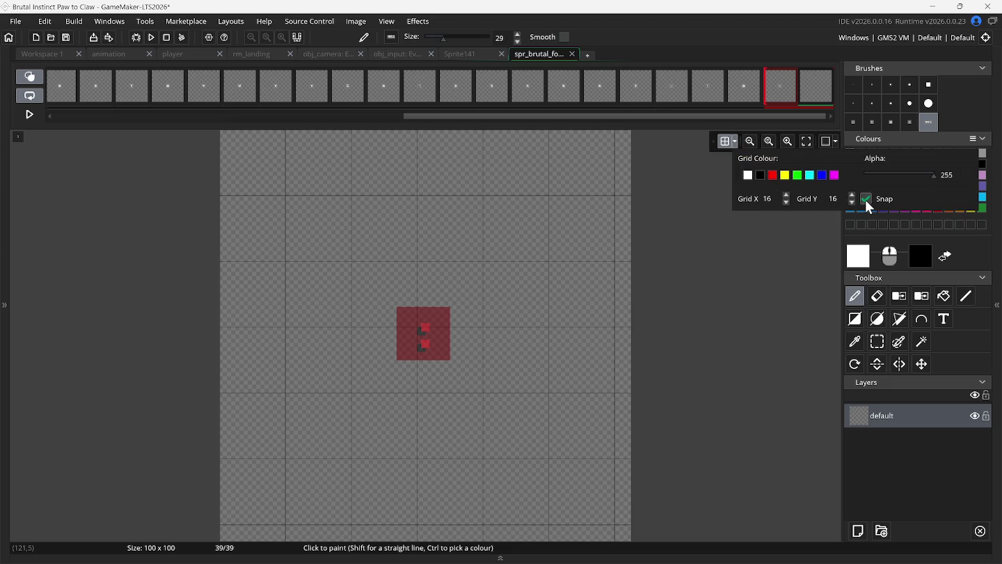
pyautogui.doubleClick(767, 198)
pyautogui.click(725, 140)
pyautogui.hotkey('ctrl', 'v')
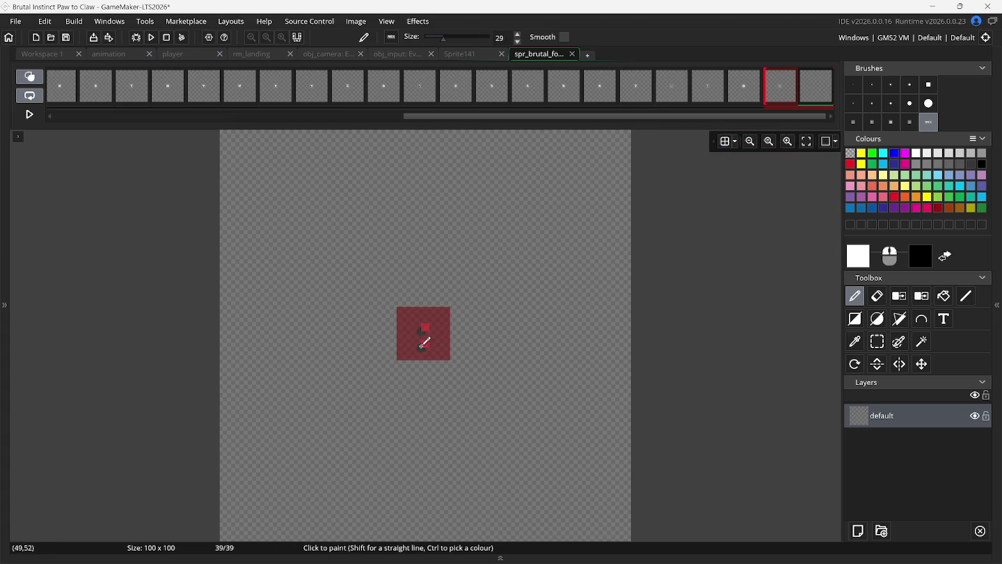
pyautogui.scroll(2, 428, 342)
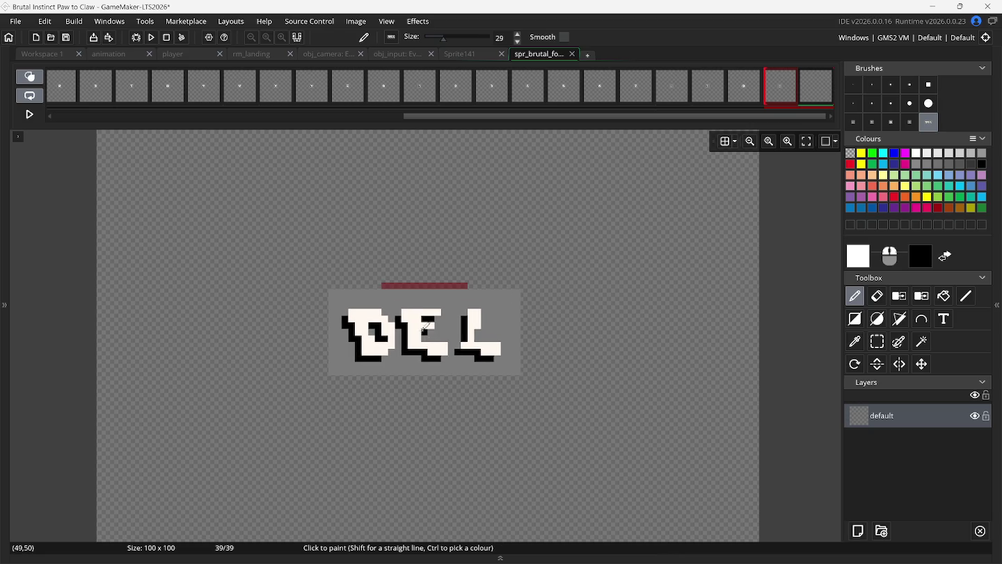
pyautogui.click(424, 323)
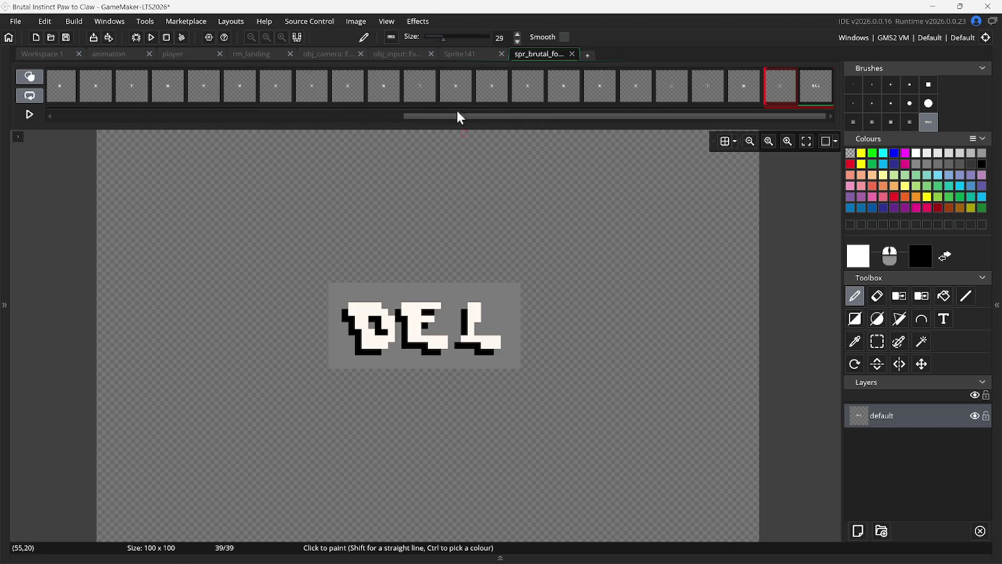
# - Add a blank 40th frame and make it the current frame
pyautogui.moveTo(436, 118); pyautogui.dragTo(86, 119)
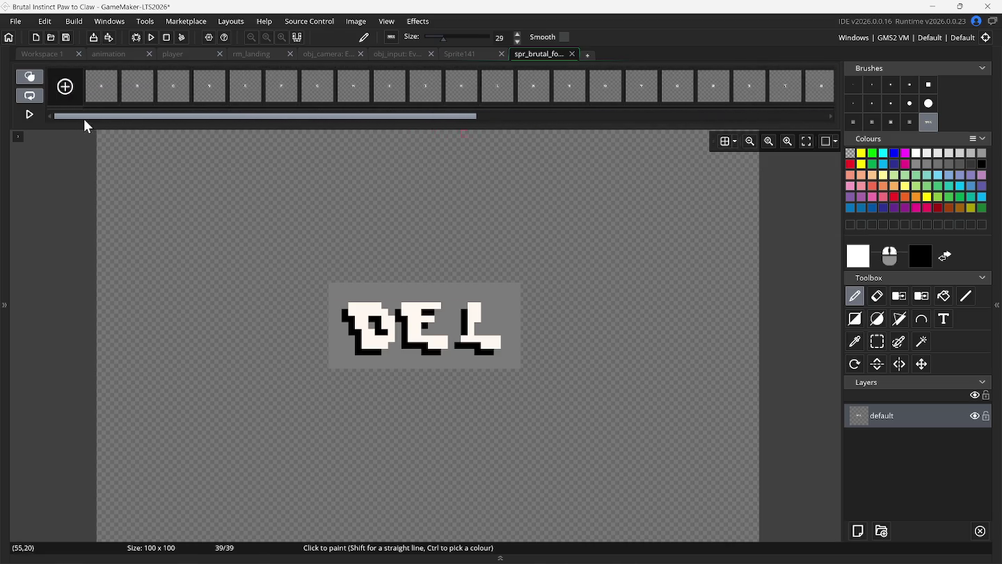
pyautogui.click(66, 86)
pyautogui.moveTo(423, 118); pyautogui.dragTo(449, 119)
pyautogui.click(815, 101)
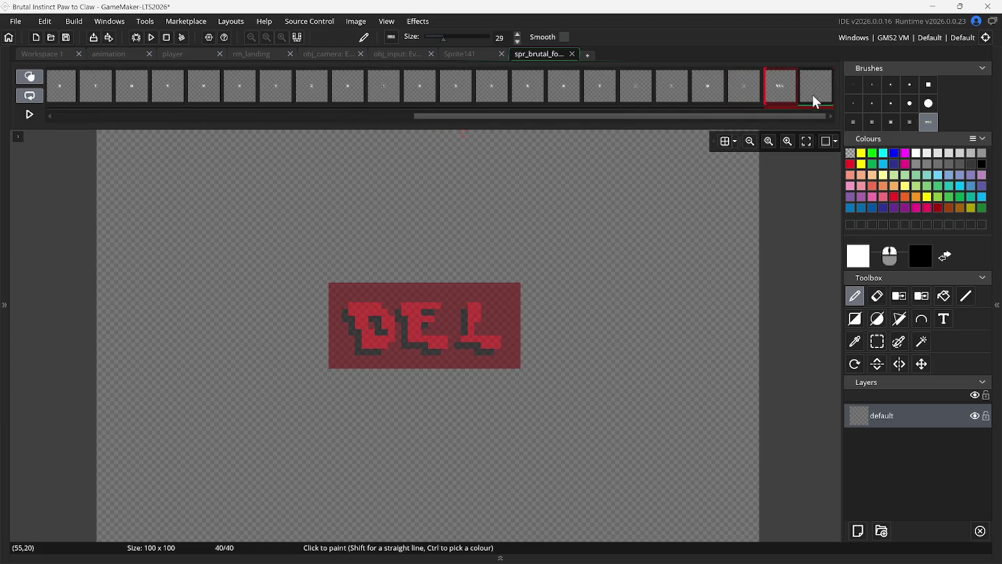
pyautogui.click(473, 56)
# - Copy the END glyph from Sprite141 and stamp it into frame 40
pyautogui.hotkey('ctrl', 'v')
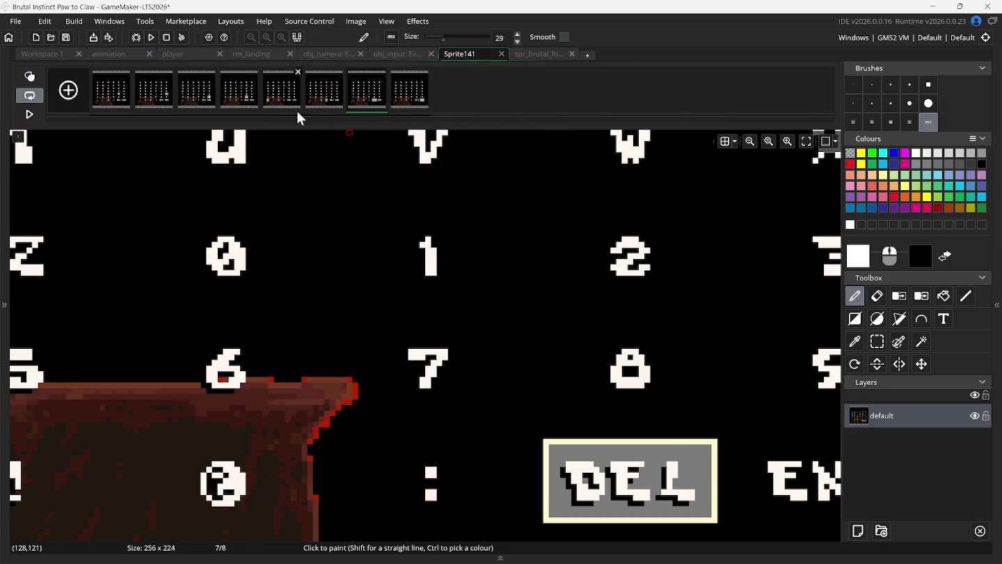
pyautogui.click(410, 101)
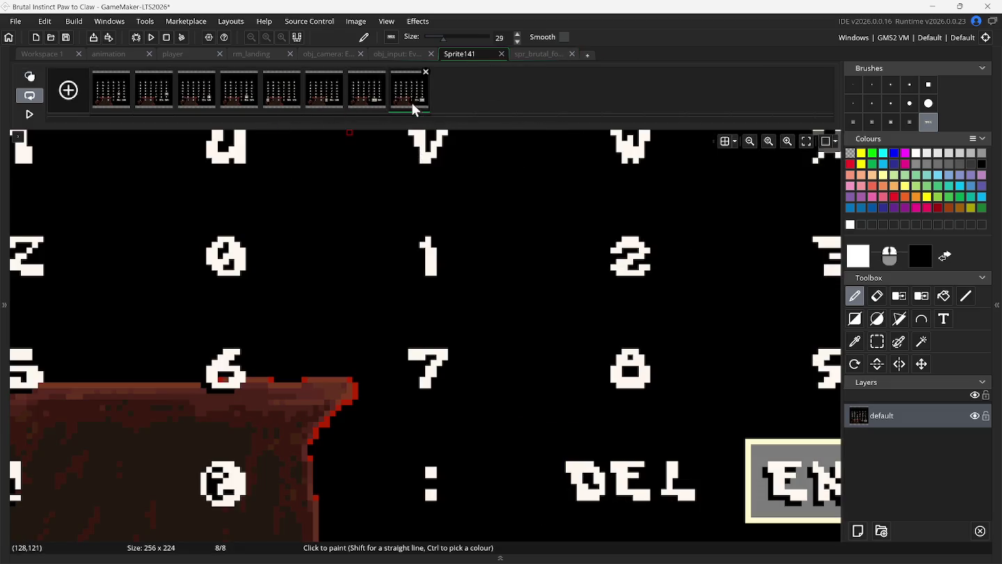
pyautogui.click(876, 341)
pyautogui.hscroll(3, 769, 405)
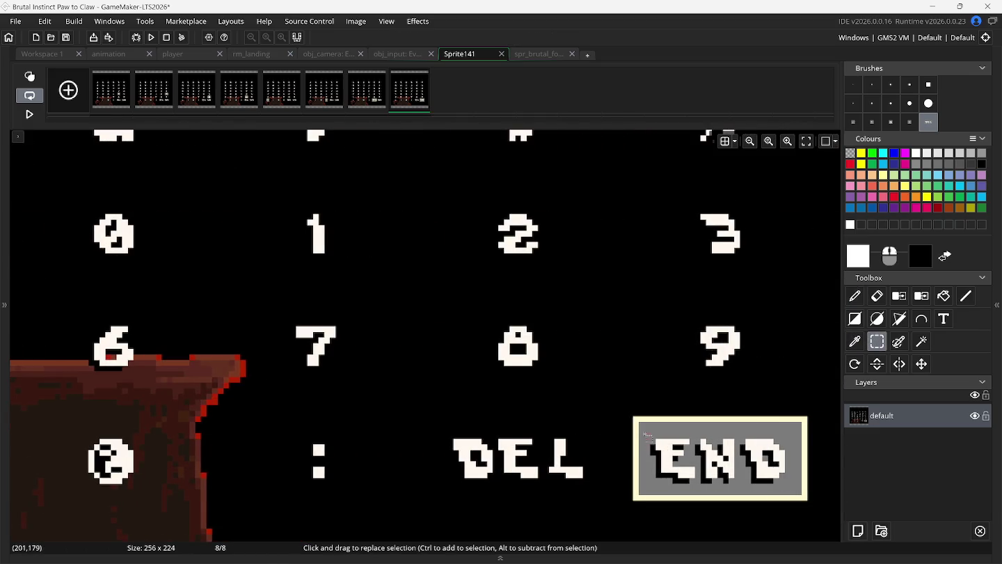
pyautogui.moveTo(639, 423)
pyautogui.mouseDown()
pyautogui.moveTo(649, 467)
pyautogui.moveTo(797, 492)
pyautogui.mouseUp()
pyautogui.hotkey('ctrl', 'c')
pyautogui.hotkey('ctrl', 'v')
pyautogui.click(532, 55)
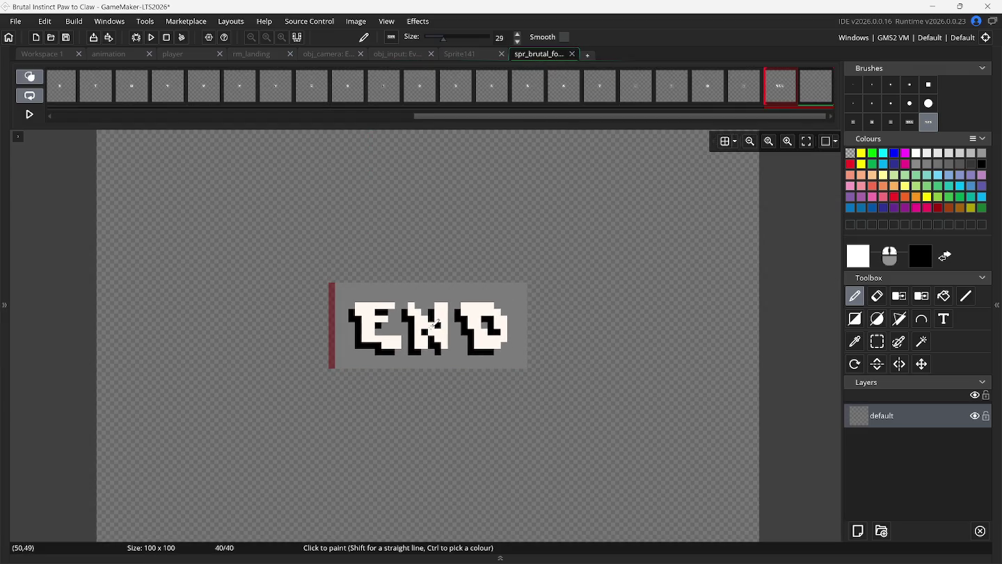
pyautogui.click(432, 322)
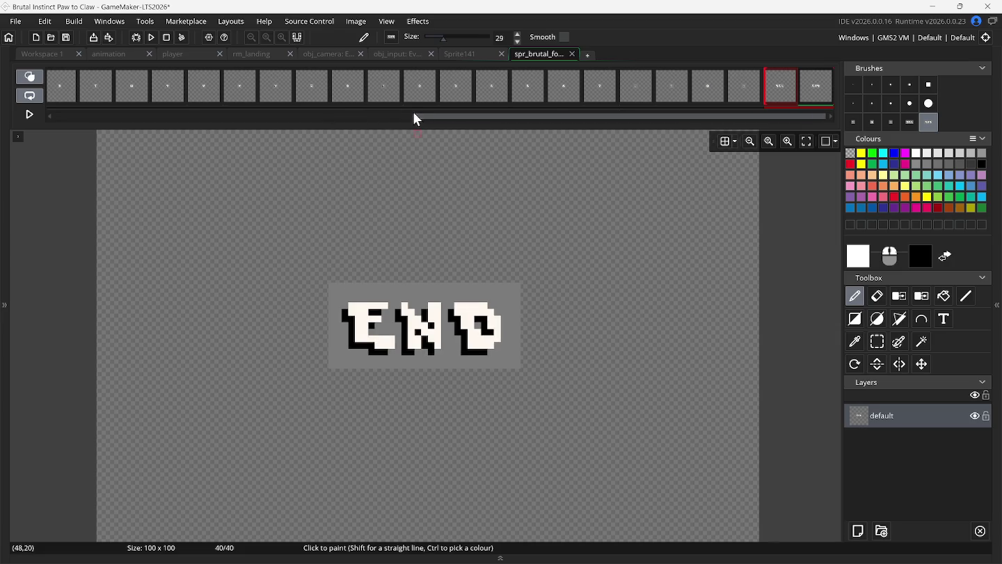
# - Auto-trim all frames to 29x13 and check the colon, DEL and END frames
pyautogui.click(355, 21)
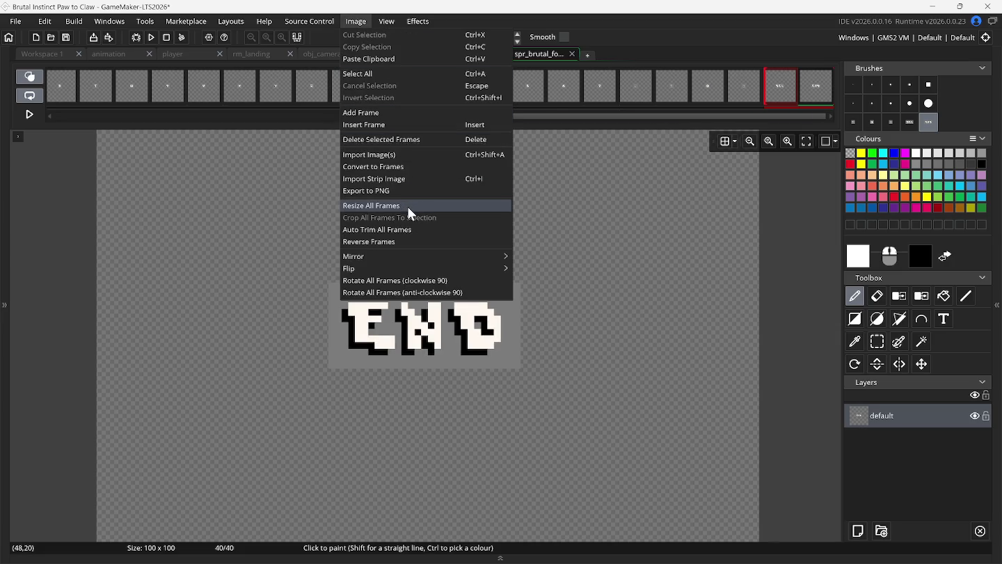
pyautogui.click(408, 229)
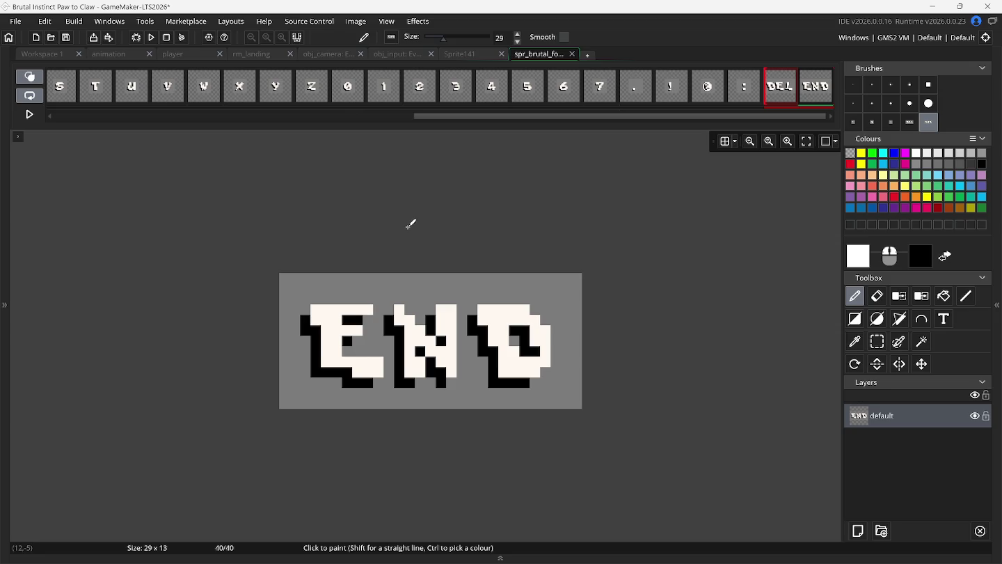
pyautogui.click(740, 97)
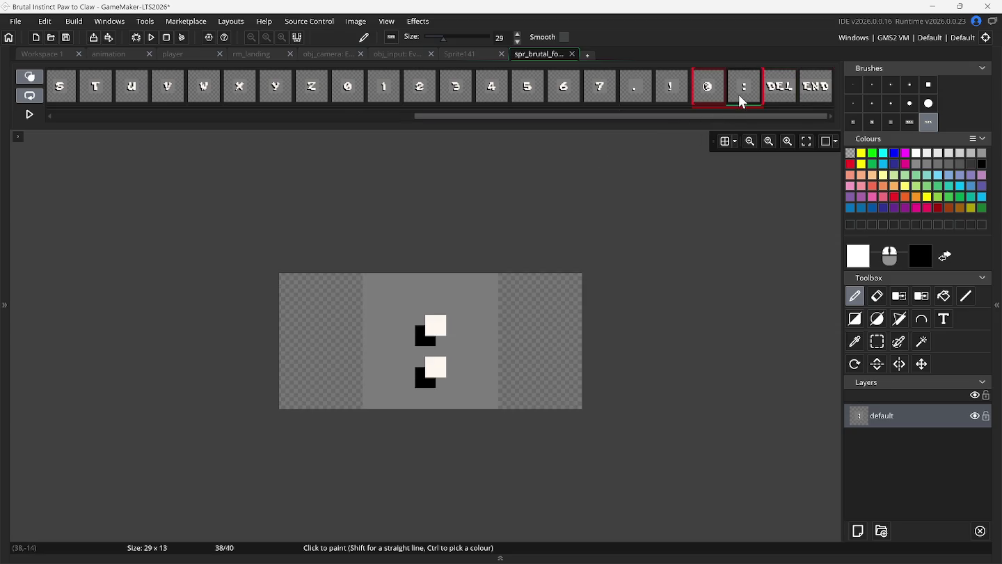
pyautogui.click(776, 93)
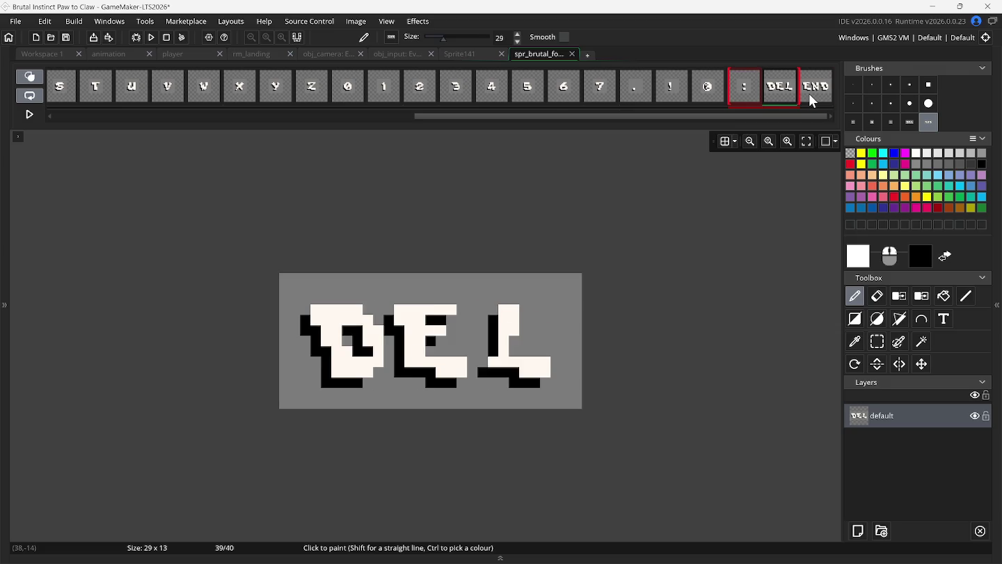
pyautogui.click(807, 97)
# - Go back to frame A and switch onion skinning off
pyautogui.moveTo(626, 116)
pyautogui.mouseDown()
pyautogui.moveTo(239, 118)
pyautogui.moveTo(123, 95)
pyautogui.mouseUp()
pyautogui.click(98, 93)
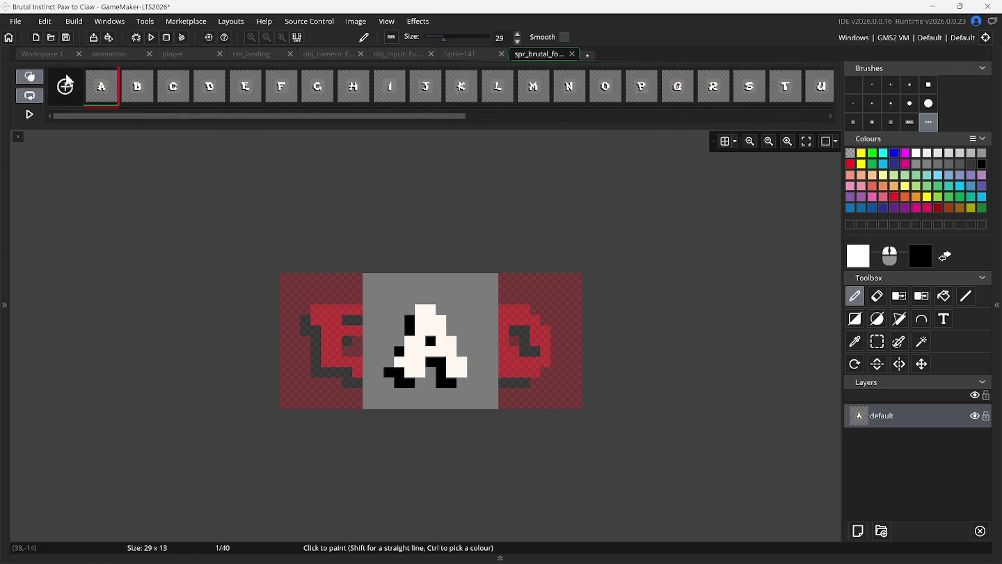
pyautogui.click(38, 77)
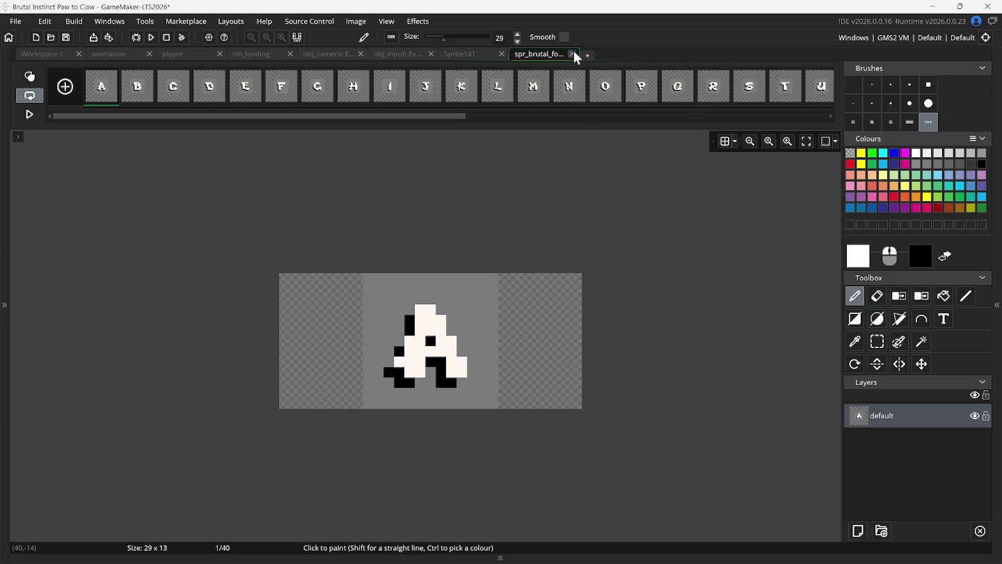
pyautogui.click(995, 301)
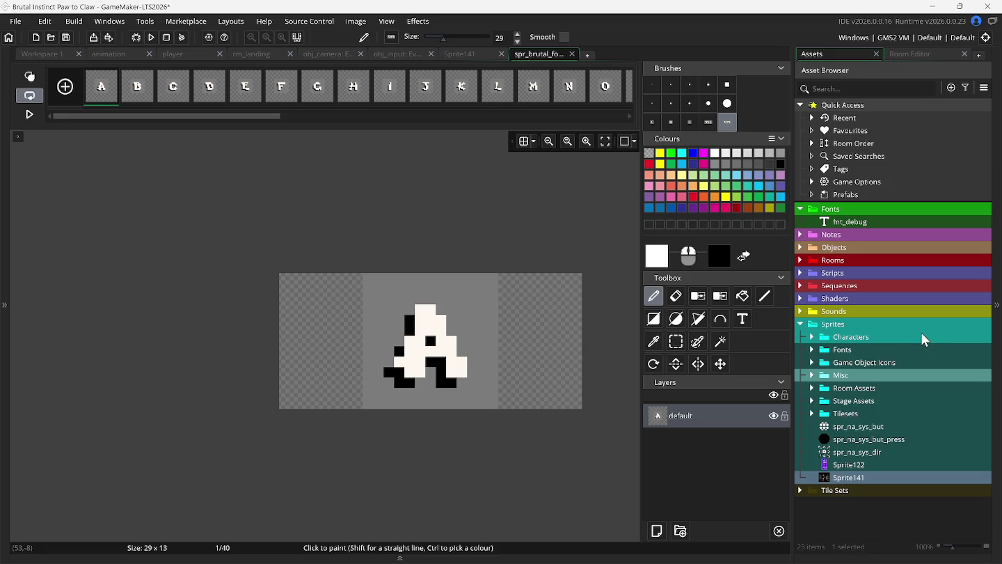
# - Open spr_brutal_fonts from Sprites > Fonts, loop-play its 40 frames, then close it
pyautogui.click(813, 352)
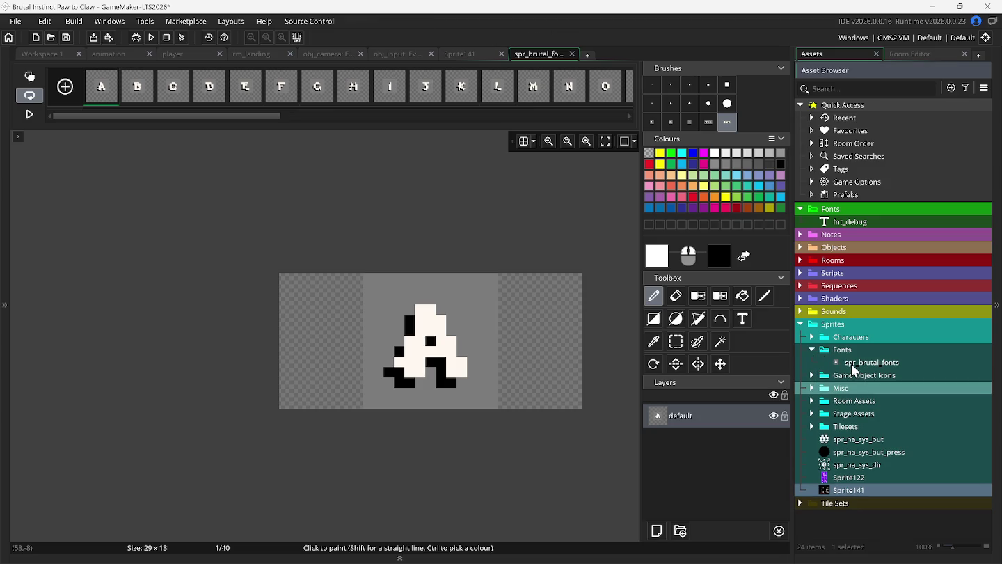
pyautogui.doubleClick(851, 363)
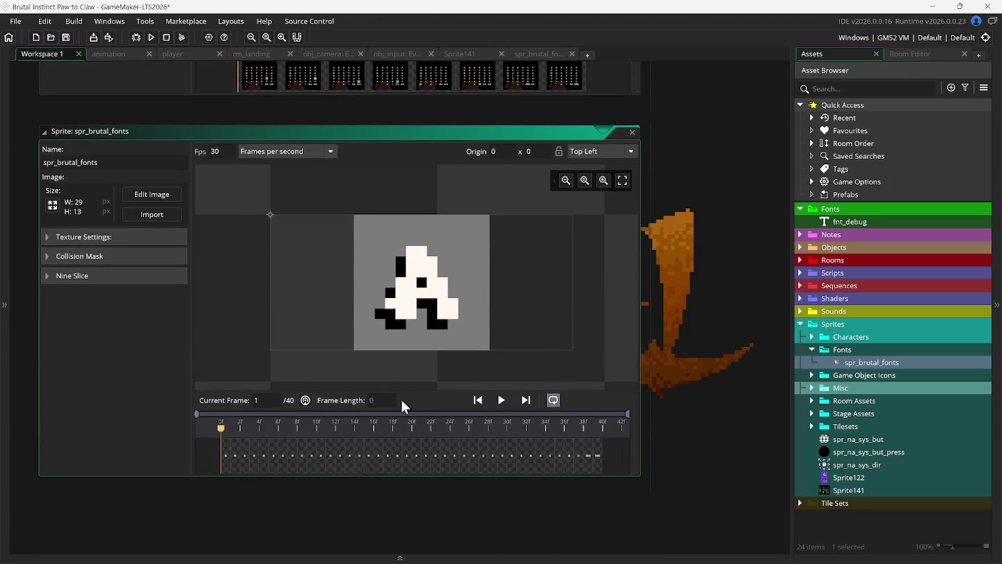
pyautogui.click(553, 402)
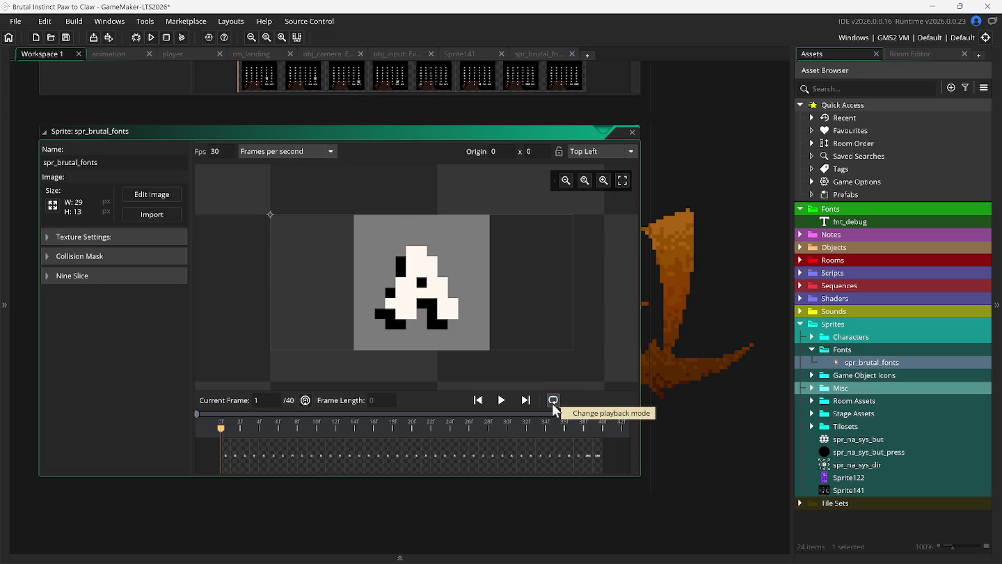
pyautogui.click(503, 402)
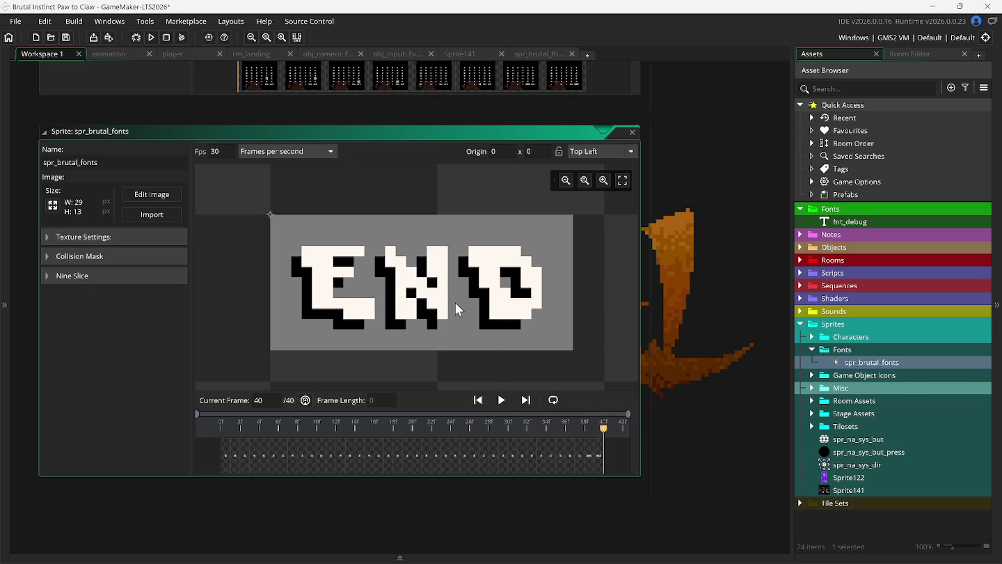
pyautogui.click(632, 133)
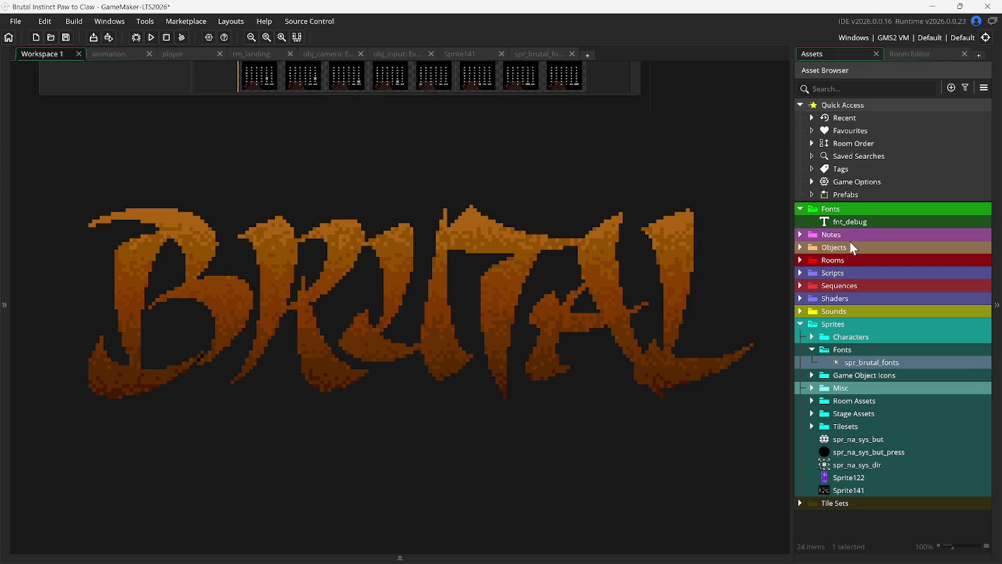
# - In the DEFAULT script, uncomment lines 30–32: the _ghost_font string, font_add_sprite_ext and draw_set_font
pyautogui.click(800, 272)
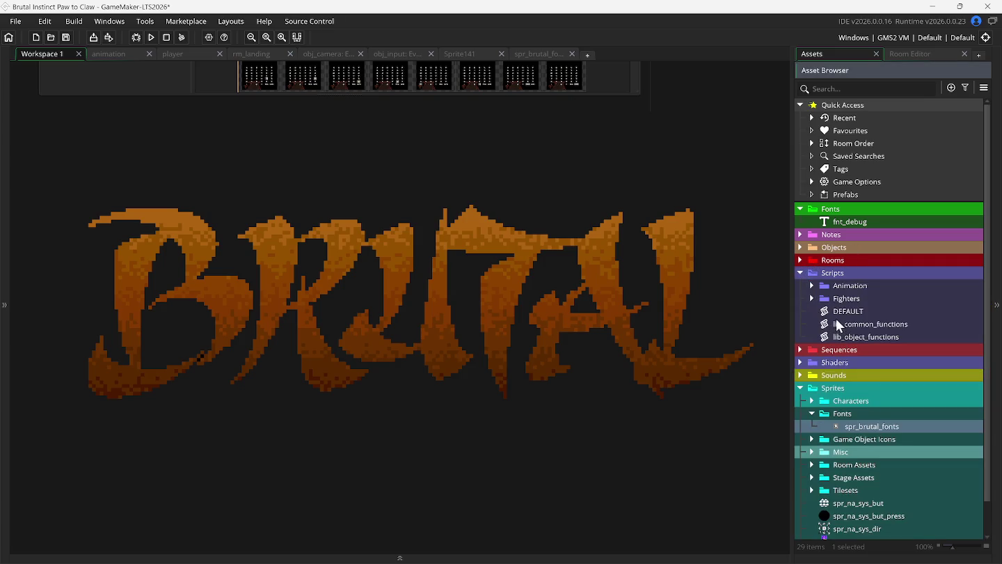
pyautogui.doubleClick(836, 311)
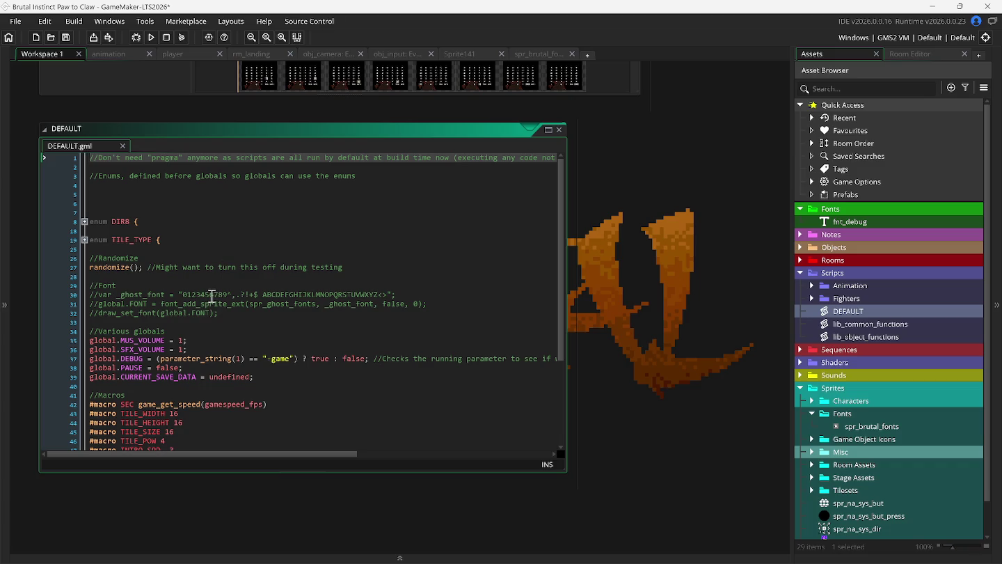
pyautogui.click(90, 294)
pyautogui.press('Delete')
pyautogui.press('Delete')
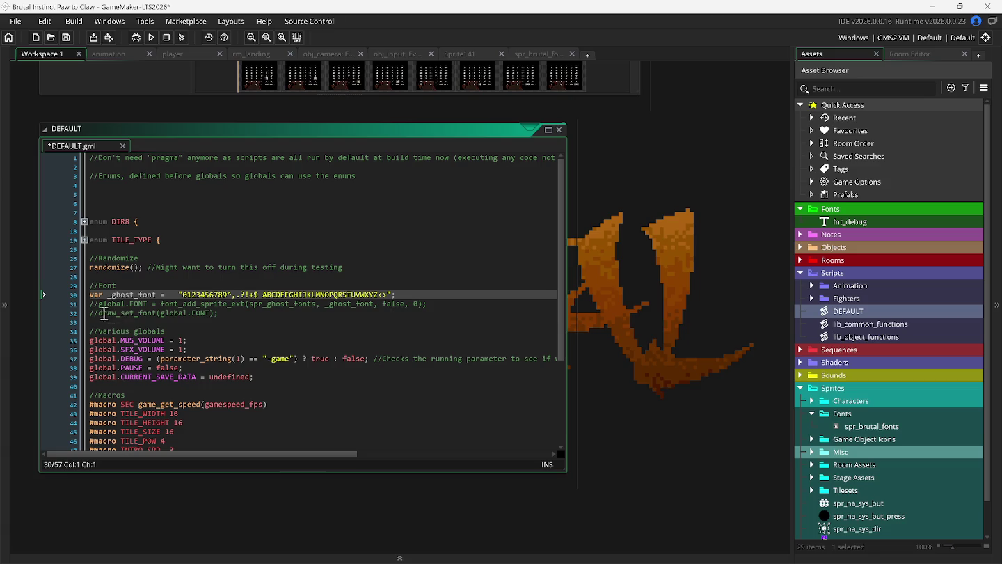
pyautogui.click(90, 304)
pyautogui.press('Delete')
pyautogui.press('Delete')
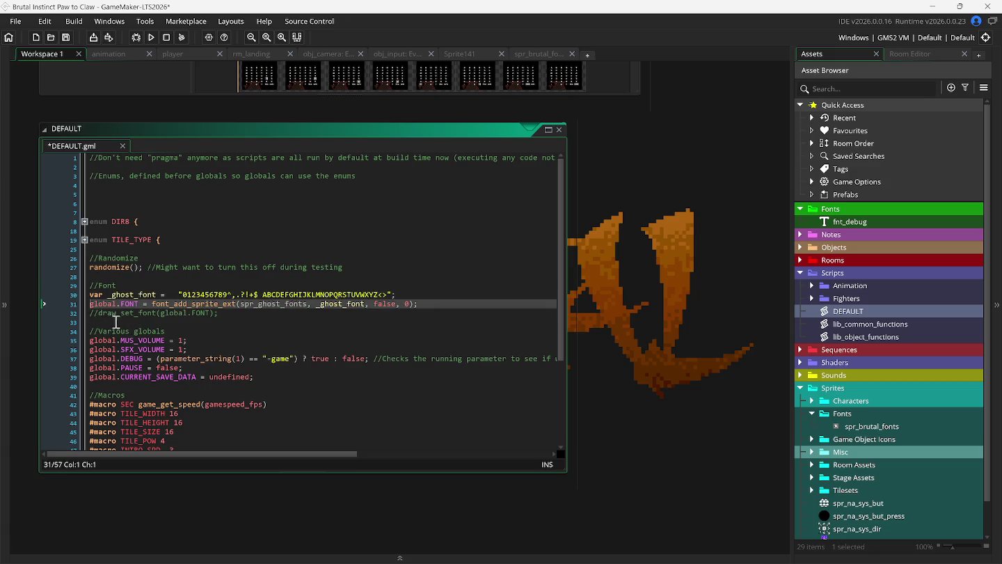
pyautogui.click(90, 313)
pyautogui.press('Delete')
pyautogui.press('Delete')
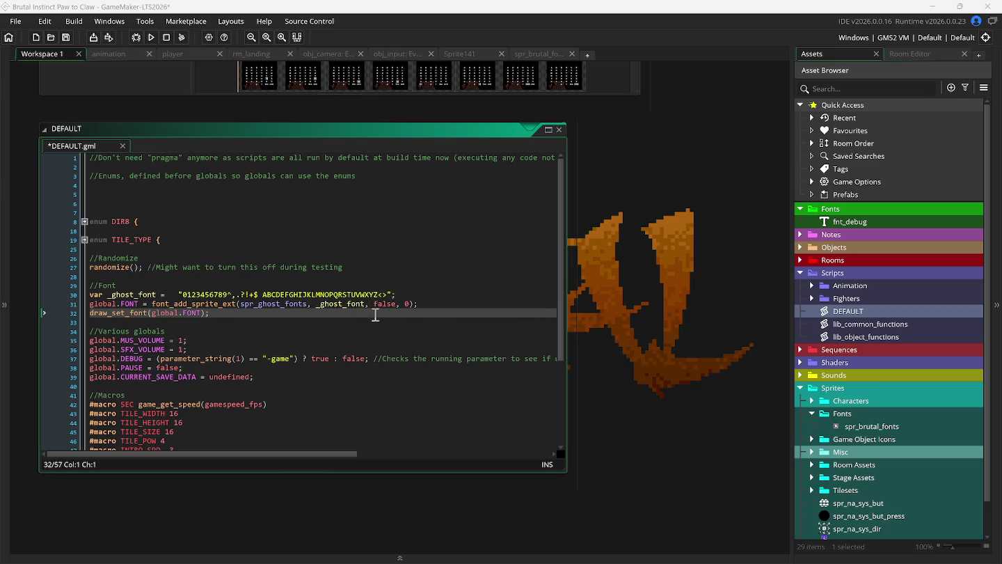
pyautogui.scroll(-1, 376, 320)
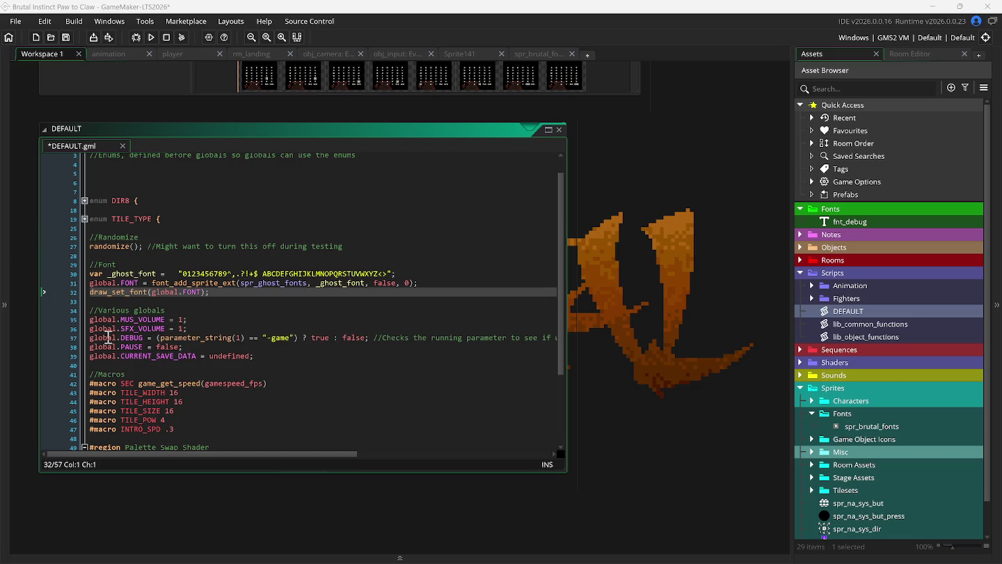
# - Open spr_brutal_fonts and Sprite141 to compare the two font sheets
pyautogui.click(89, 319)
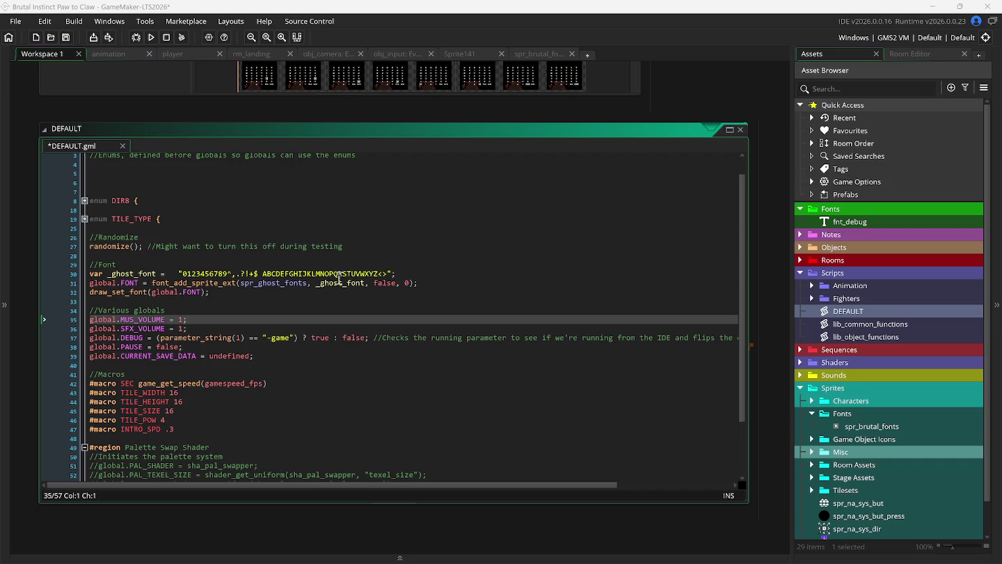
pyautogui.doubleClick(856, 428)
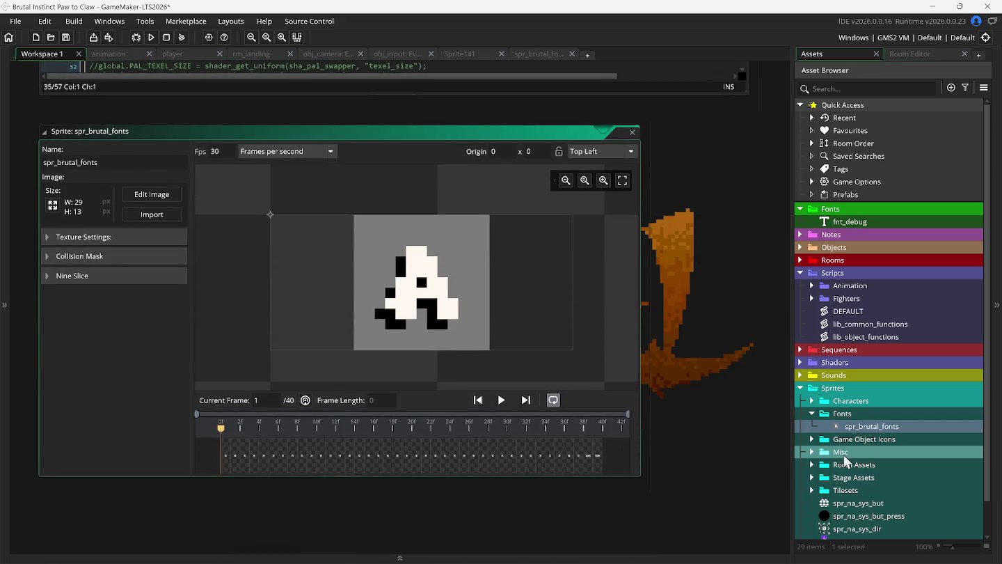
pyautogui.scroll(-2, 879, 489)
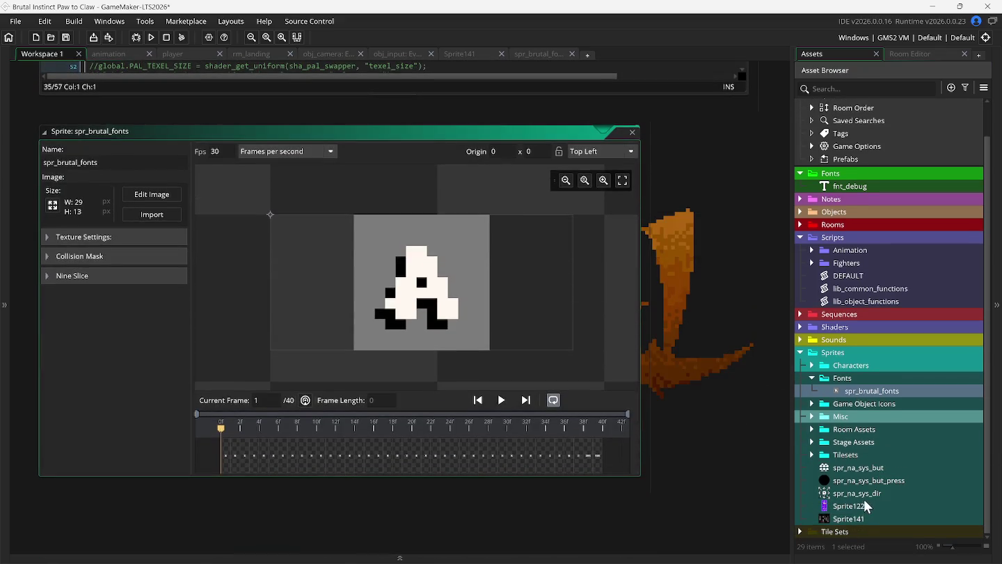
pyautogui.doubleClick(849, 517)
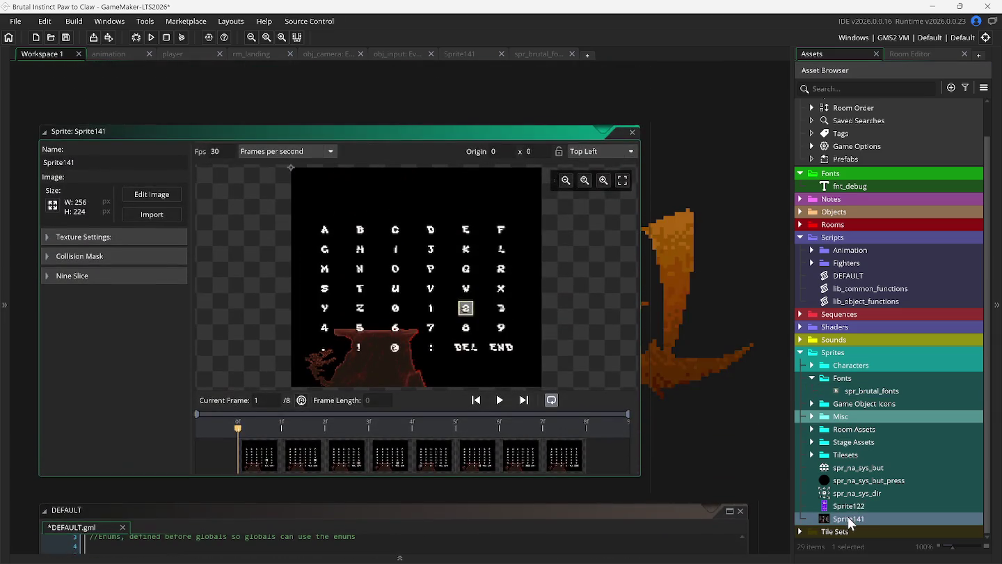
# - Delete Sprite141 from the Asset Browser and confirm the deletion
pyautogui.rightClick(842, 517)
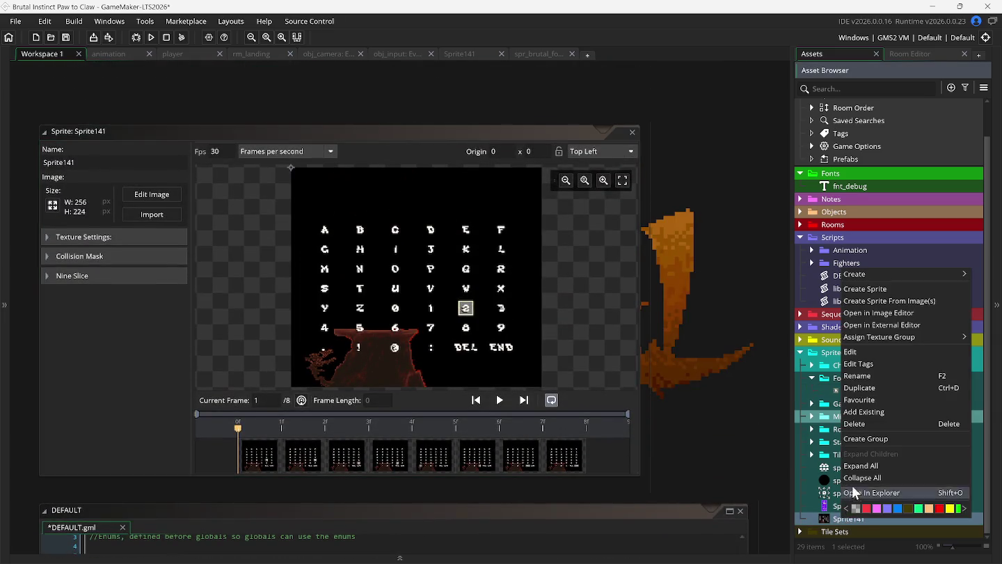
pyautogui.click(885, 423)
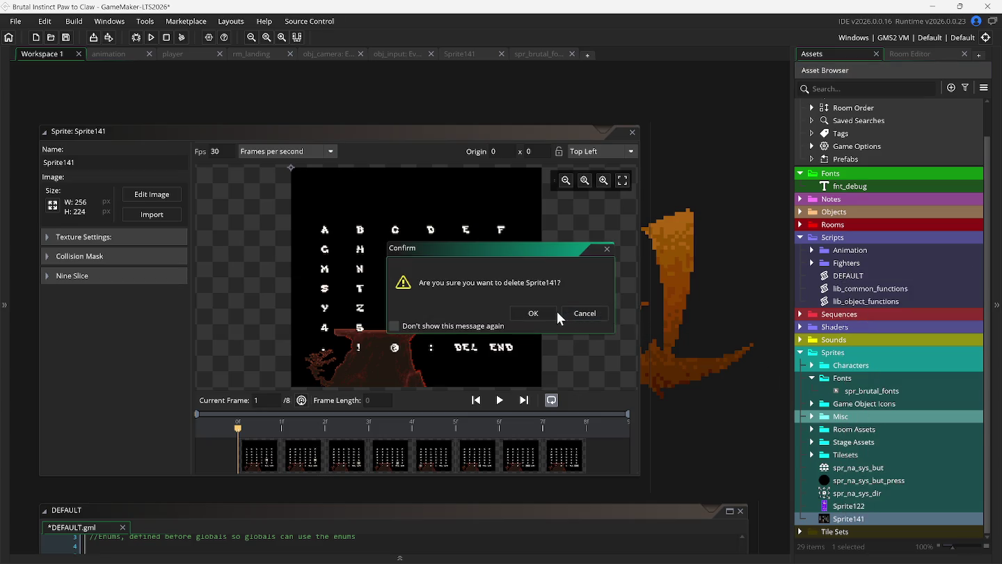
pyautogui.click(544, 312)
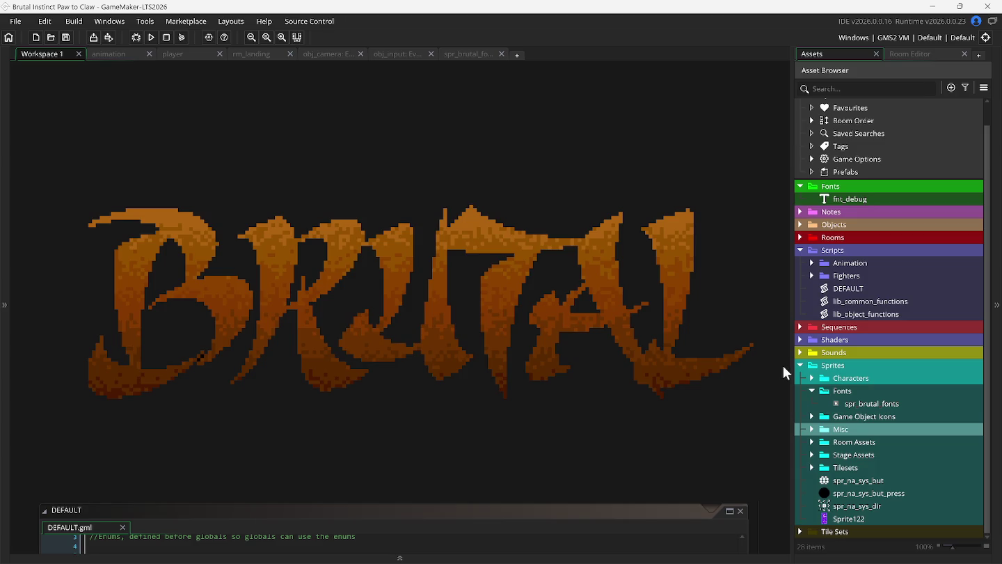
# - In DEFAULT.gml, declare the _brutal_font character string variable under the //Font comment
pyautogui.doubleClick(846, 286)
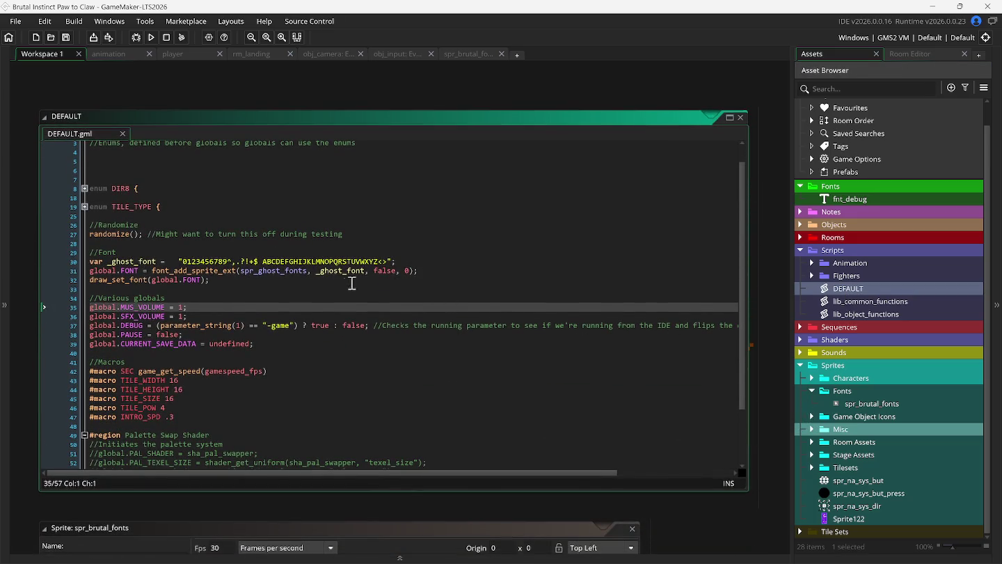
pyautogui.click(302, 273)
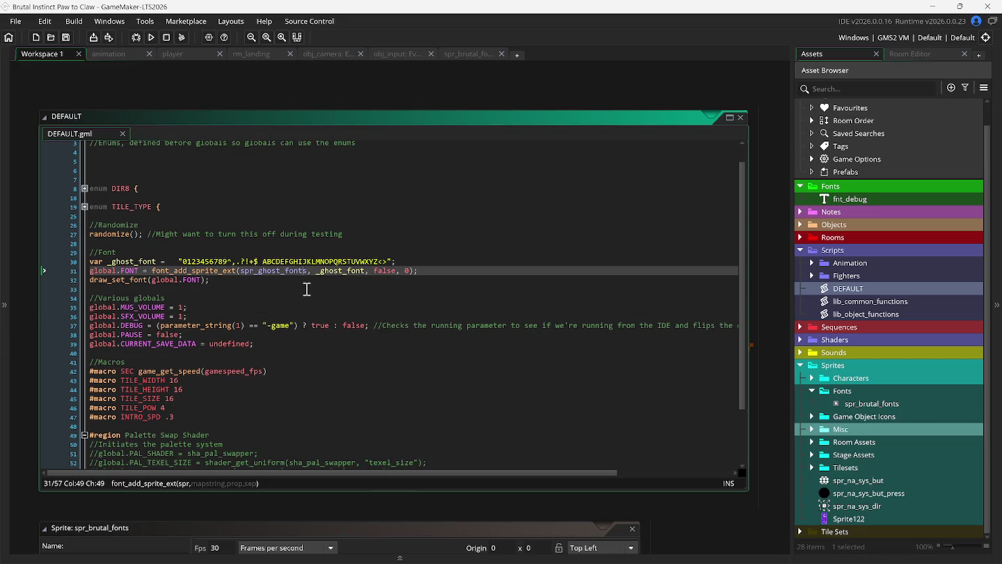
pyautogui.press('Right')
pyautogui.moveTo(133, 261)
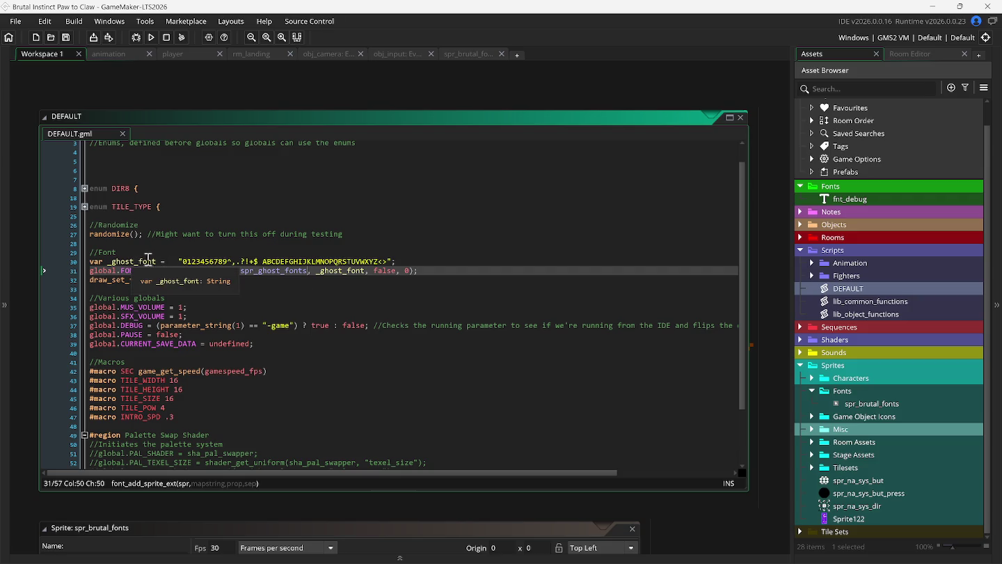
pyautogui.click(134, 261)
pyautogui.press('BackSpace')
pyautogui.press('BackSpace')
pyautogui.press('BackSpace')
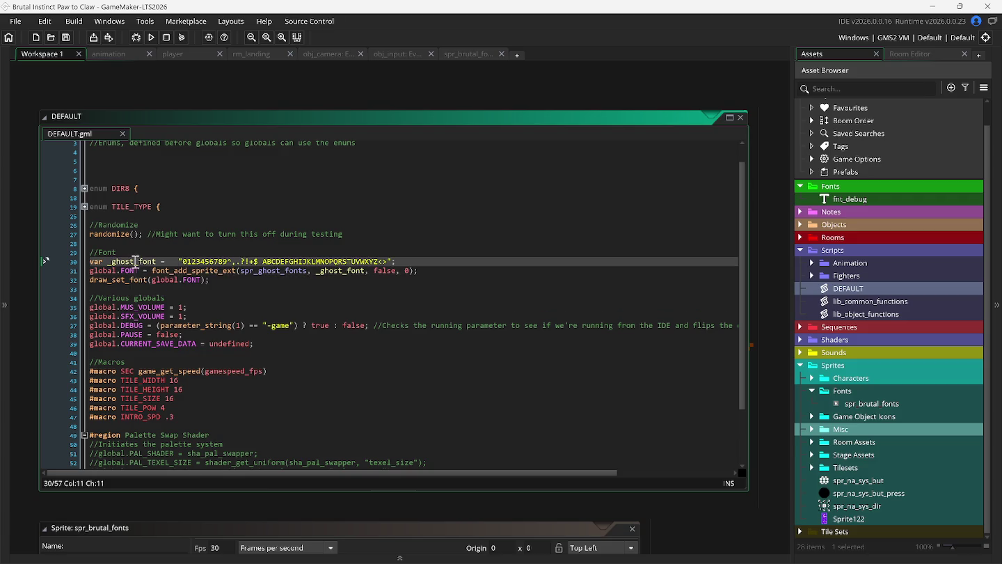
pyautogui.press('BackSpace')
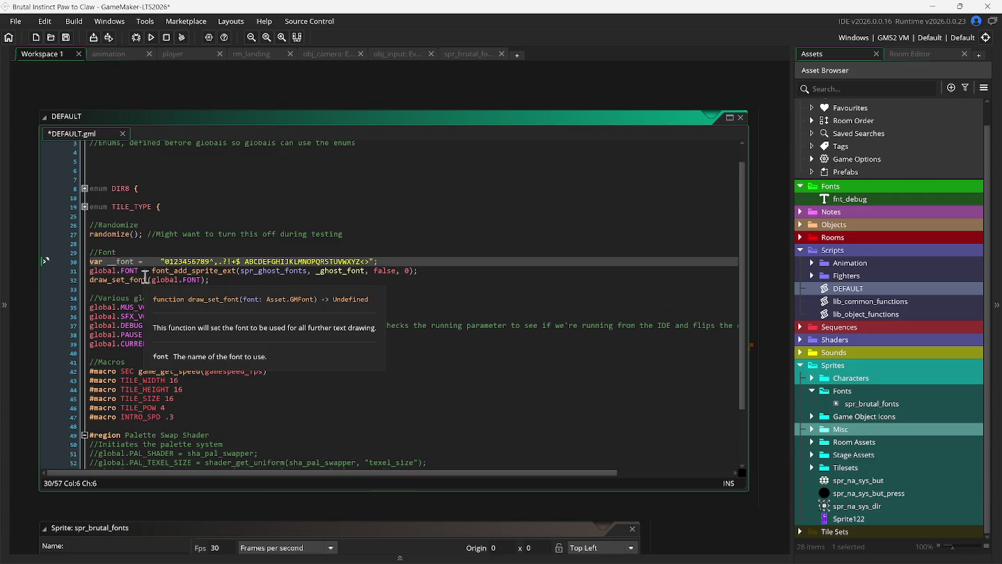
pyautogui.write('bru')
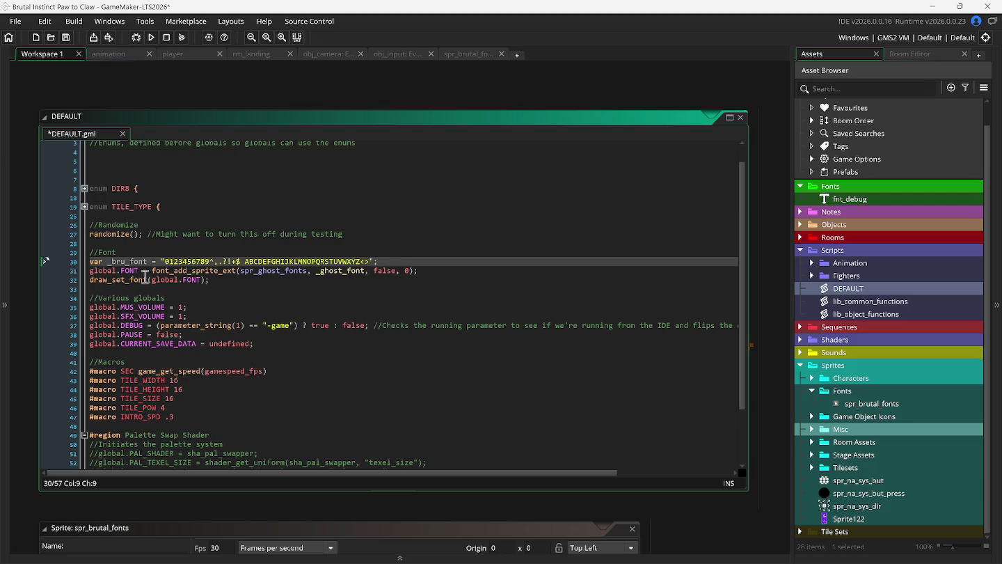
pyautogui.write('tal')
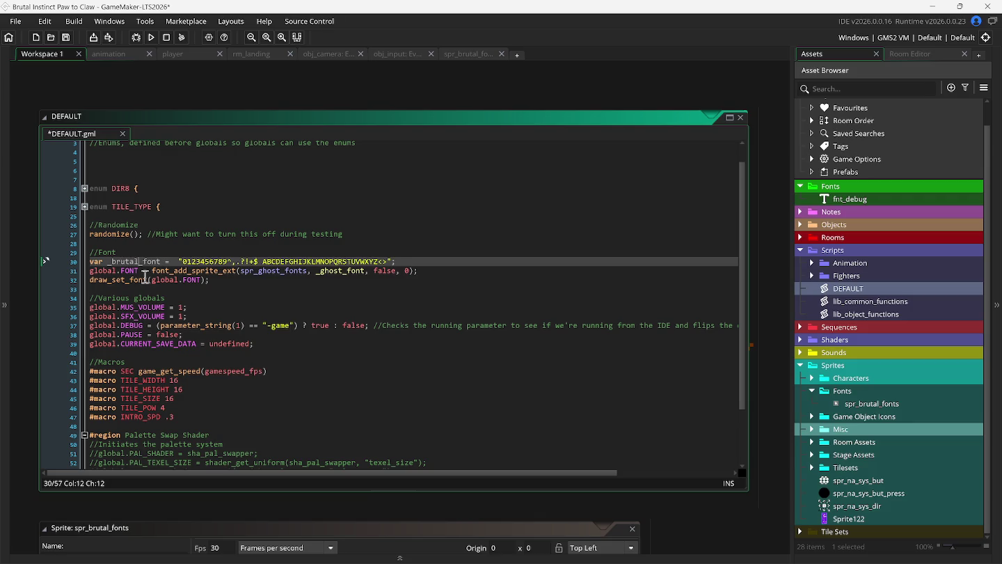
pyautogui.click(184, 252)
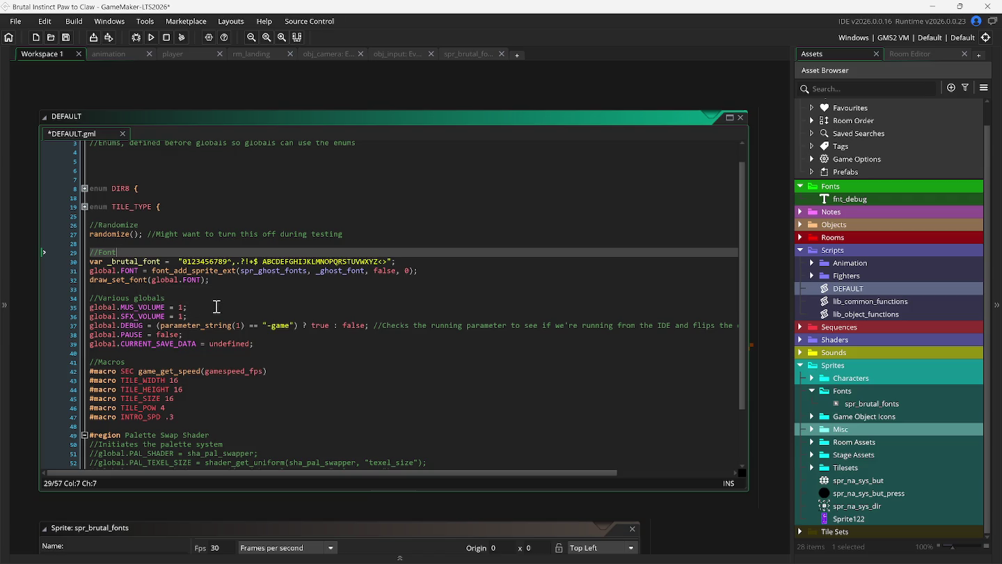
# - On line 31, change the sprite argument from spr_ghost_fonts to spr_ghost_font
pyautogui.click(307, 272)
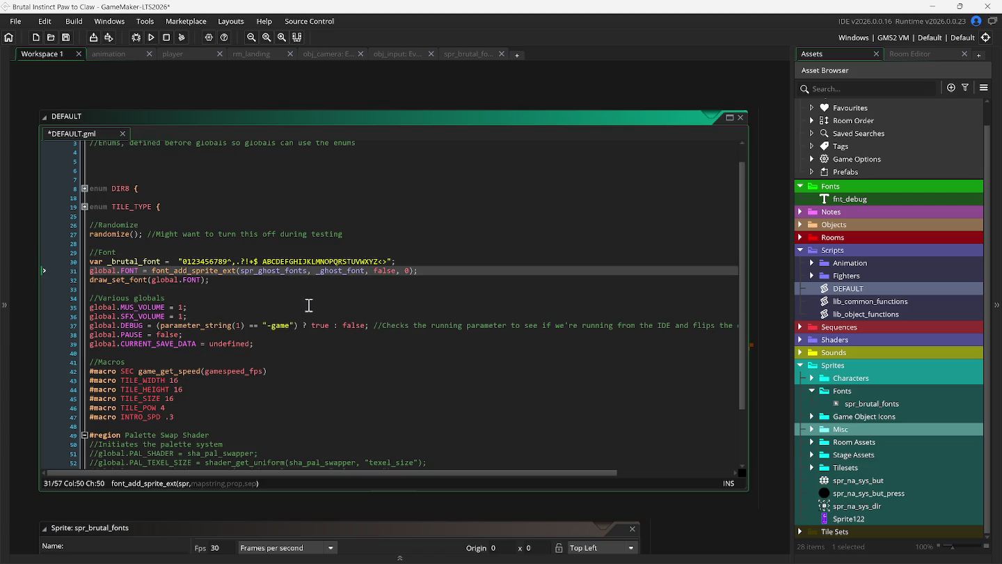
pyautogui.press('BackSpace')
pyautogui.press('BackSpace')
pyautogui.press('BackSpace')
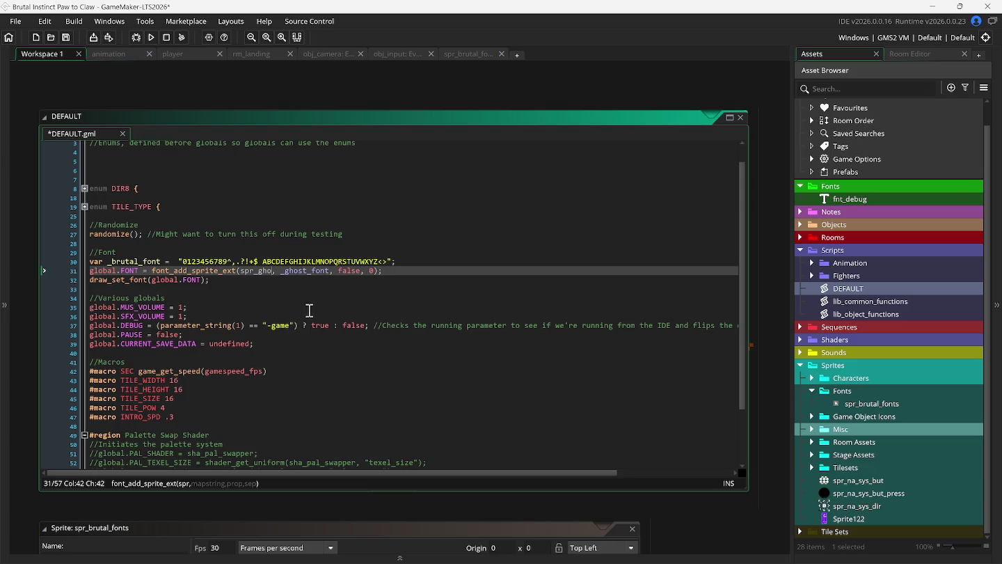
pyautogui.write('st_font')
pyautogui.moveTo(309, 561)
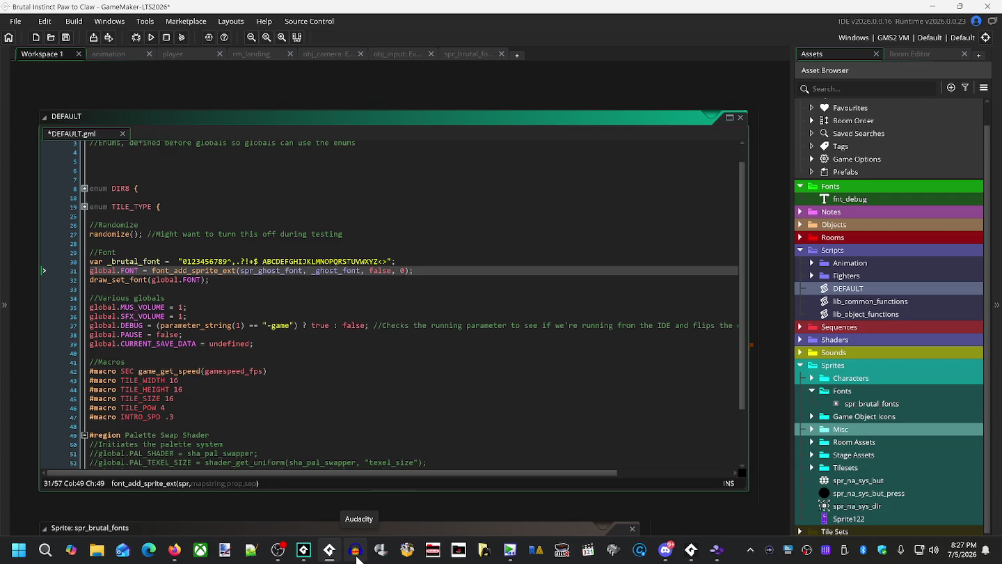
# - Launch Audacity, skip the update, dismiss the welcome notice and move the window up-left
pyautogui.click(356, 553)
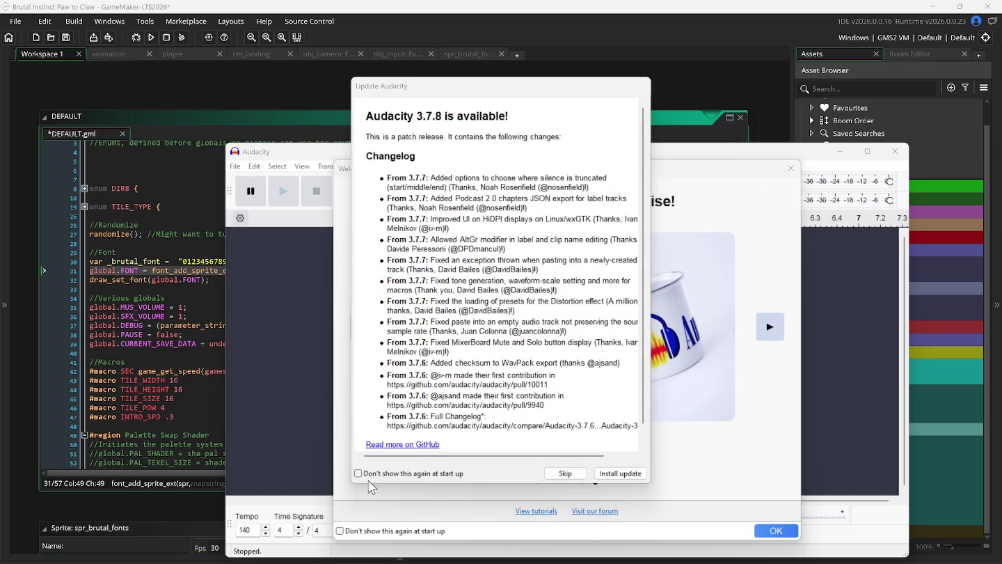
pyautogui.click(565, 472)
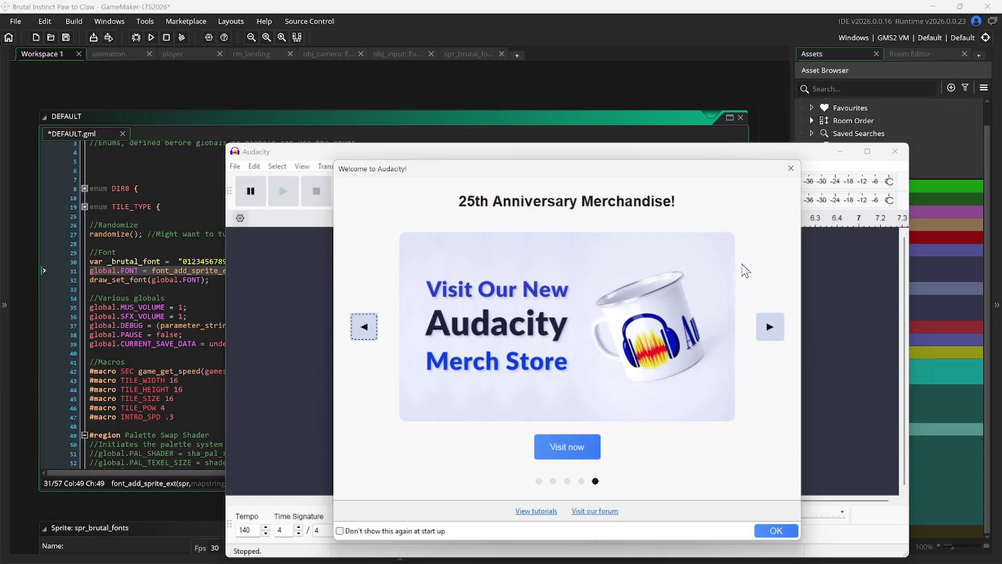
pyautogui.click(790, 168)
pyautogui.moveTo(751, 156); pyautogui.dragTo(722, 120)
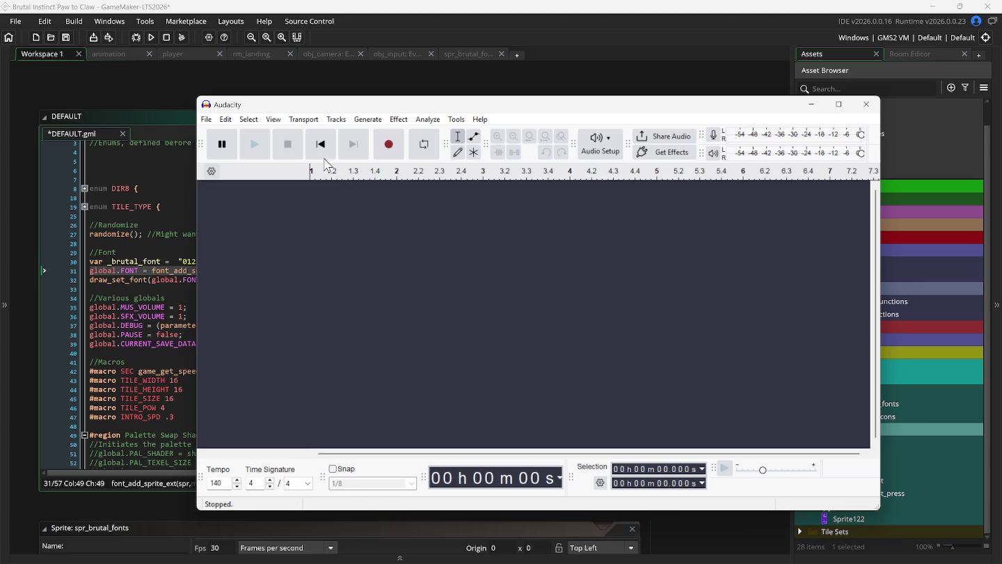
pyautogui.click(206, 119)
# - Open Brutal_SFX from the Brutal Paw to Claw folder through the File > Open dialog
pyautogui.moveTo(227, 179)
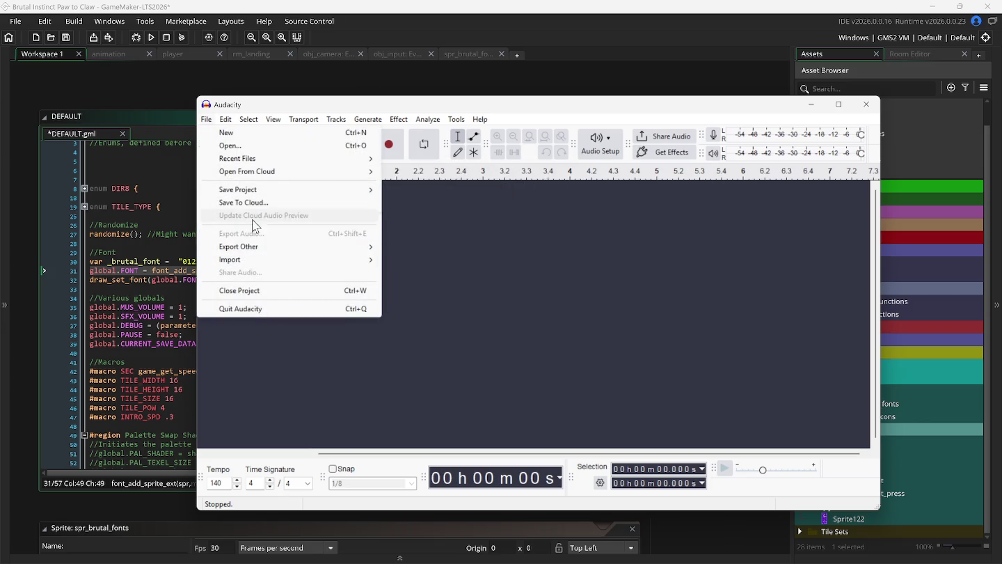
pyautogui.click(244, 145)
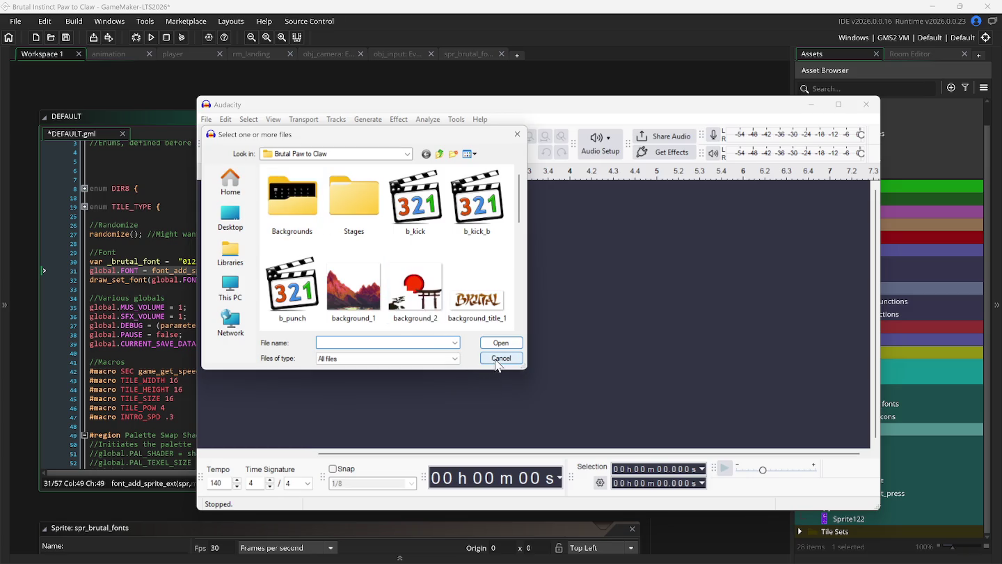
pyautogui.scroll(-5, 441, 279)
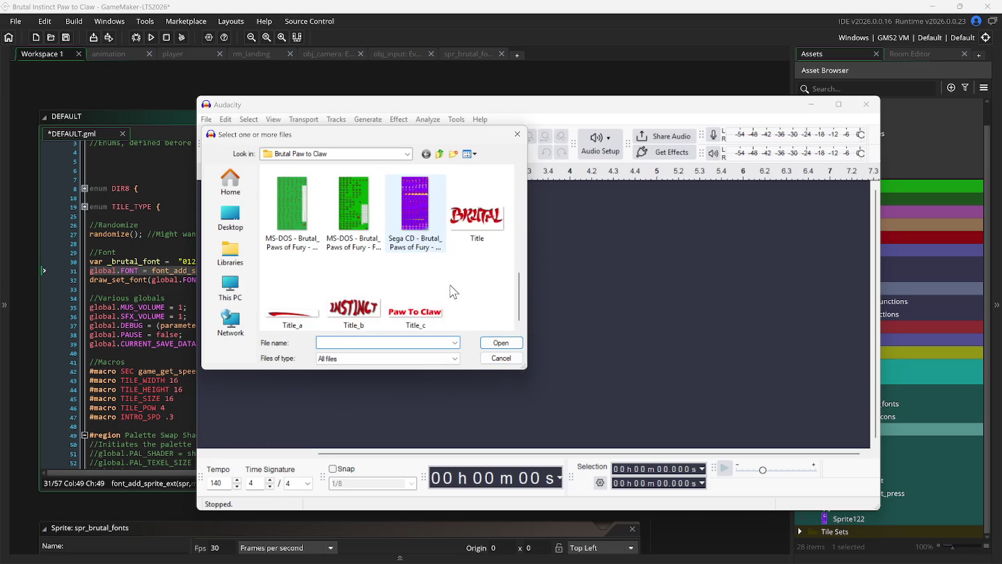
pyautogui.scroll(5, 451, 291)
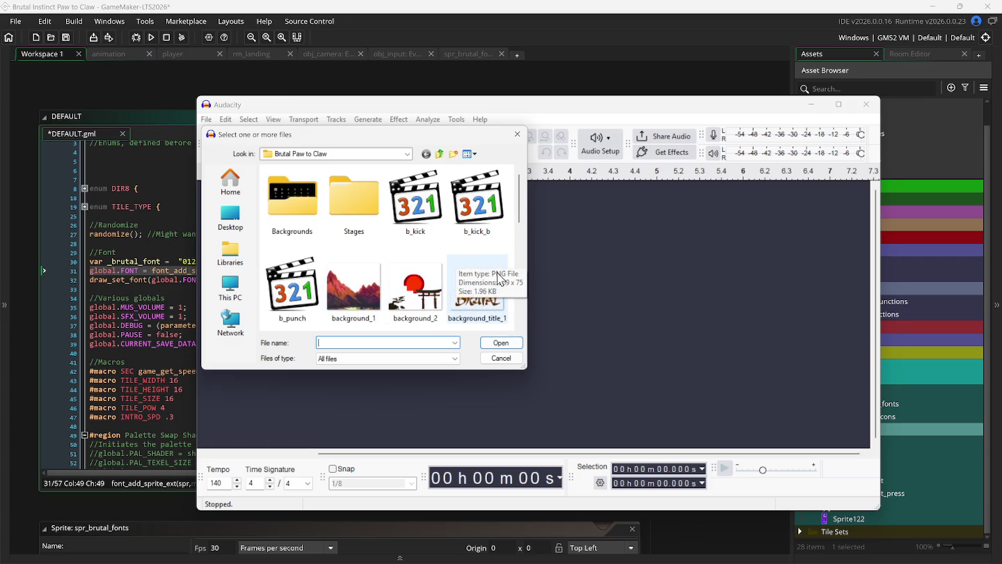
pyautogui.moveTo(529, 372); pyautogui.dragTo(677, 410)
pyautogui.scroll(-3, 629, 344)
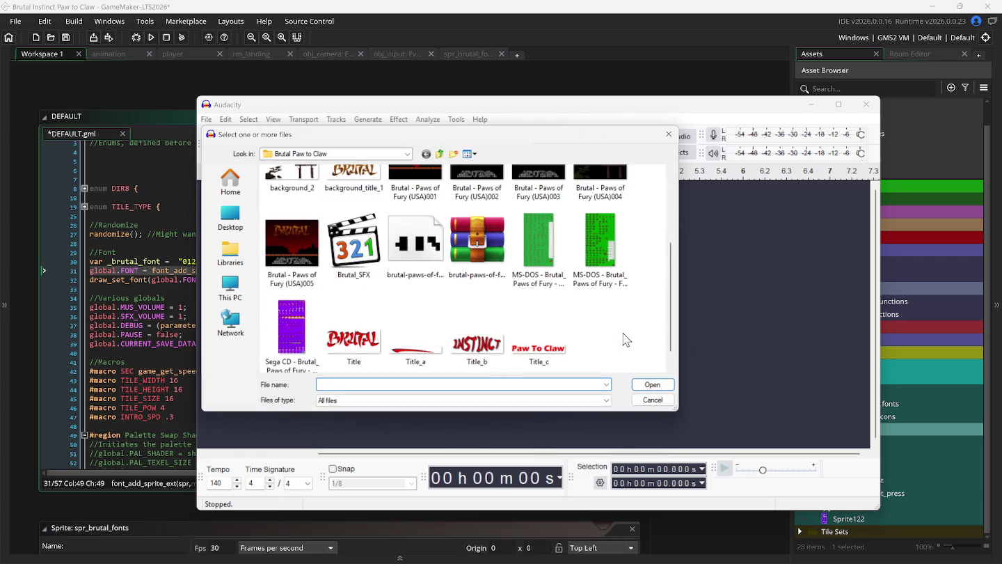
pyautogui.doubleClick(371, 245)
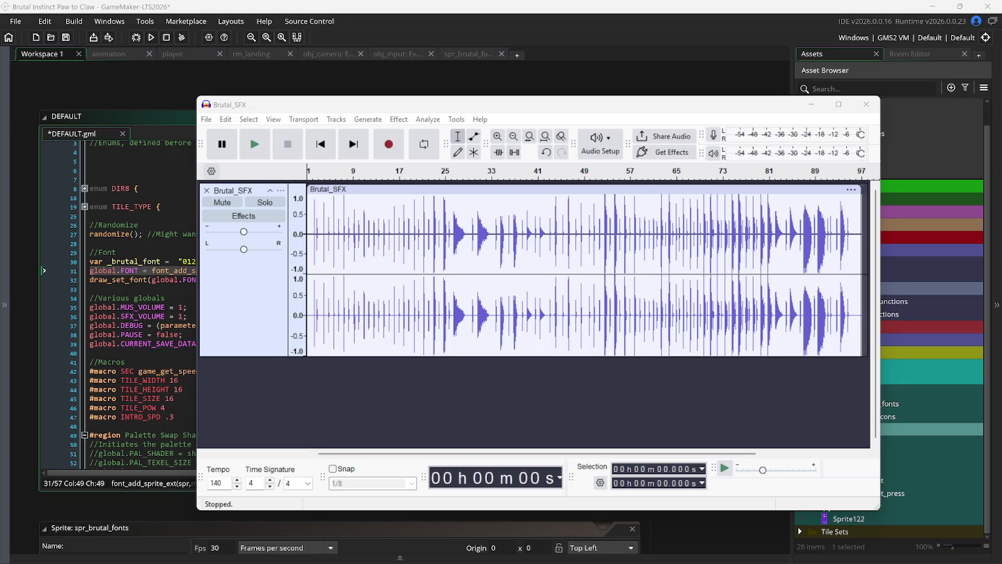
# - Play through Brutal_SFX, zoom the timeline, and close Audacity without saving
pyautogui.click(256, 144)
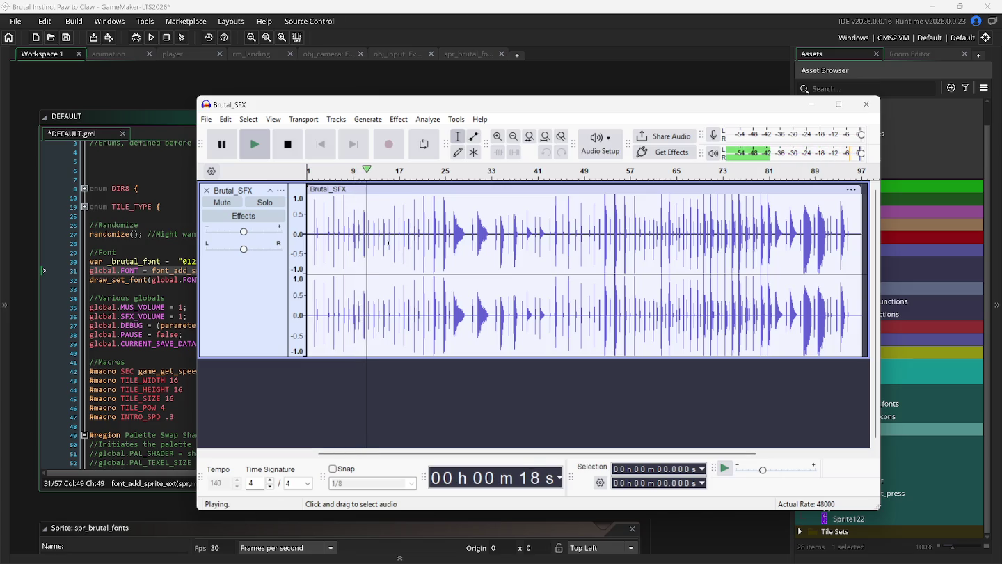
pyautogui.keyDown('ctrl'); pyautogui.scroll(-3, 408, 285); pyautogui.keyUp('ctrl')
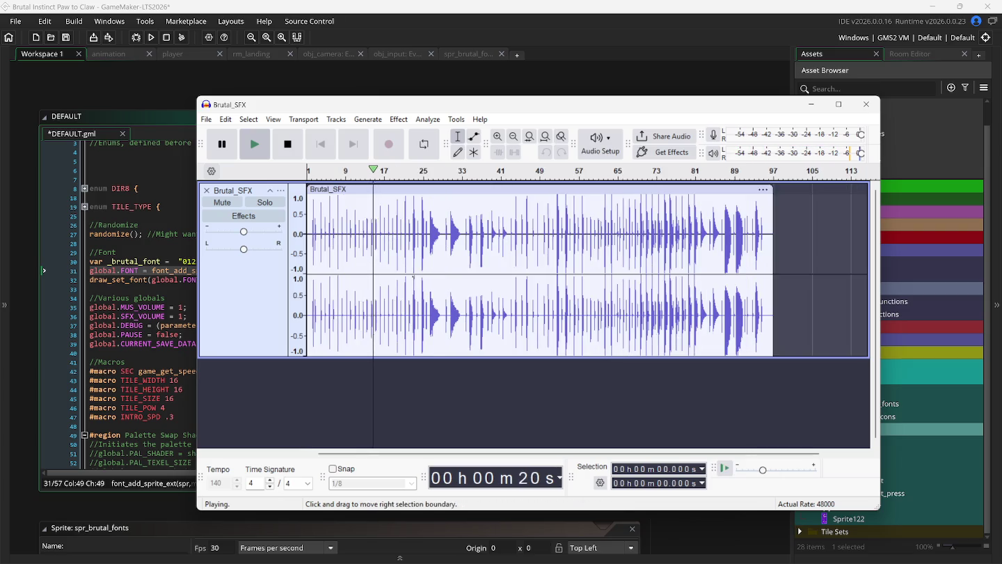
pyautogui.keyDown('ctrl'); pyautogui.scroll(2, 417, 272); pyautogui.keyUp('ctrl')
pyautogui.keyDown('ctrl'); pyautogui.scroll(3, 419, 271); pyautogui.keyUp('ctrl')
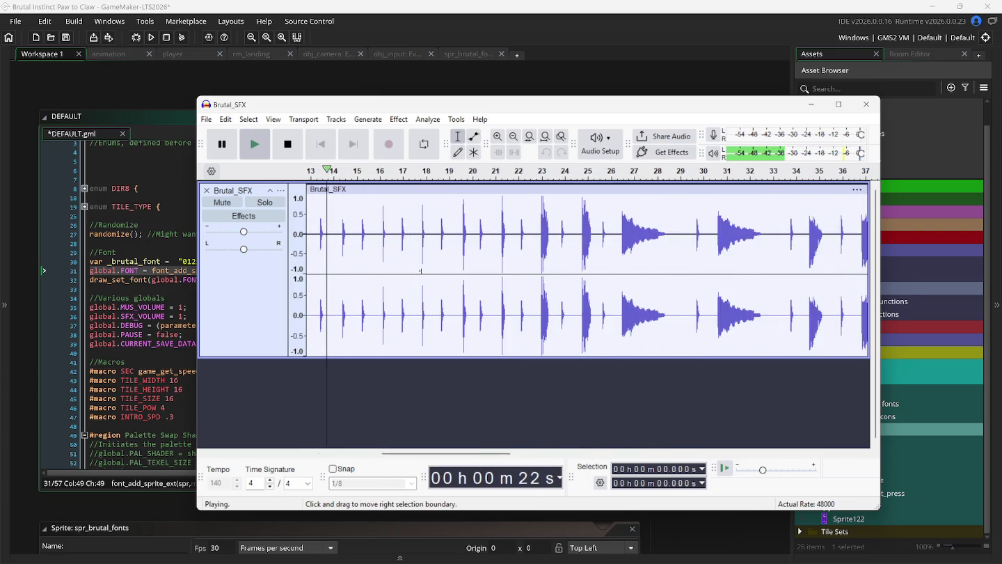
pyautogui.click(866, 104)
pyautogui.click(566, 307)
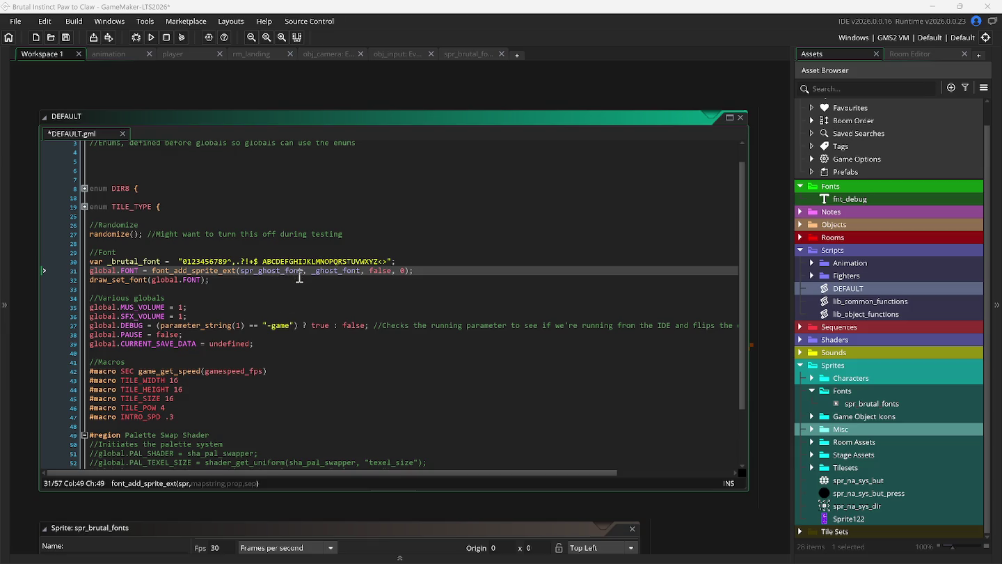
# - Replace spr_ghost_font with spr_brutal_fonts in the font_add_sprite_ext call on line 31
pyautogui.moveTo(305, 277)
pyautogui.press('BackSpace')
pyautogui.press('BackSpace')
pyautogui.press('BackSpace')
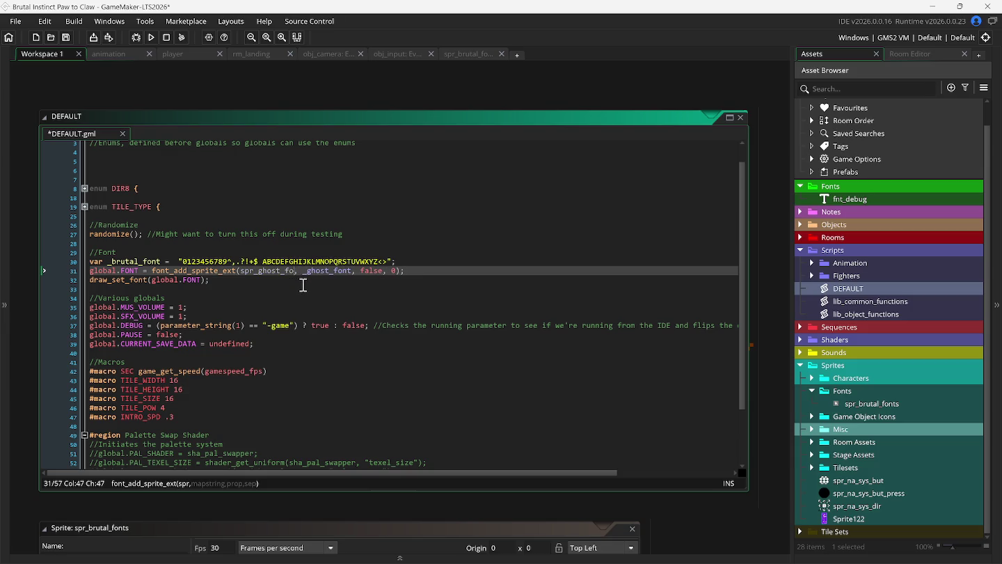
pyautogui.press('BackSpace')
pyautogui.press('BackSpace')
pyautogui.press('BackSpace')
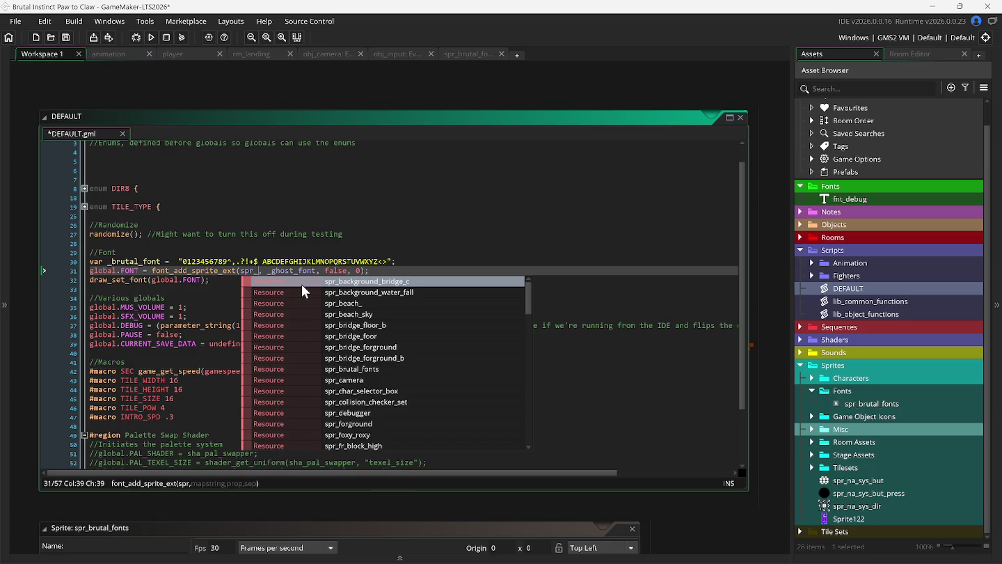
pyautogui.write('b')
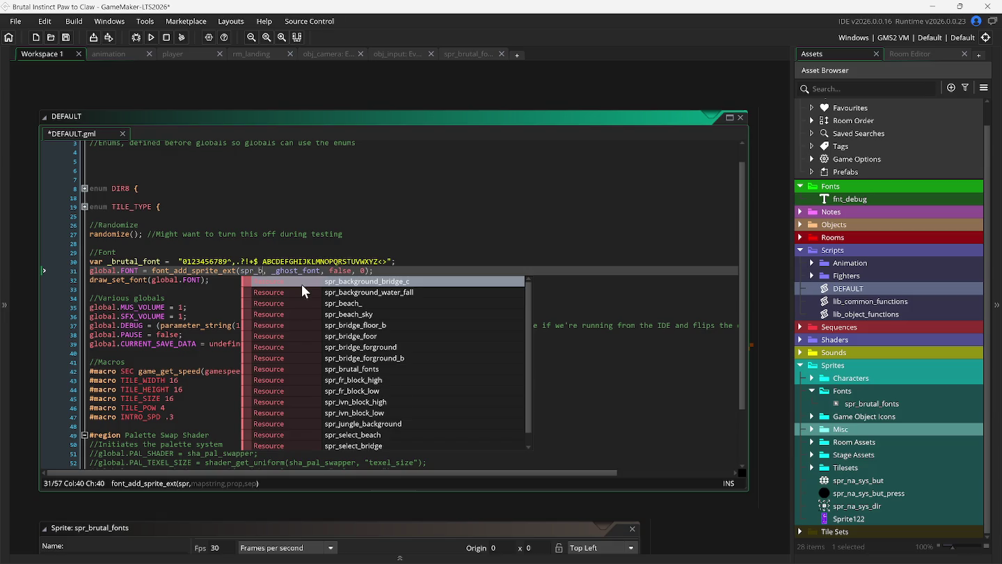
pyautogui.click(328, 368)
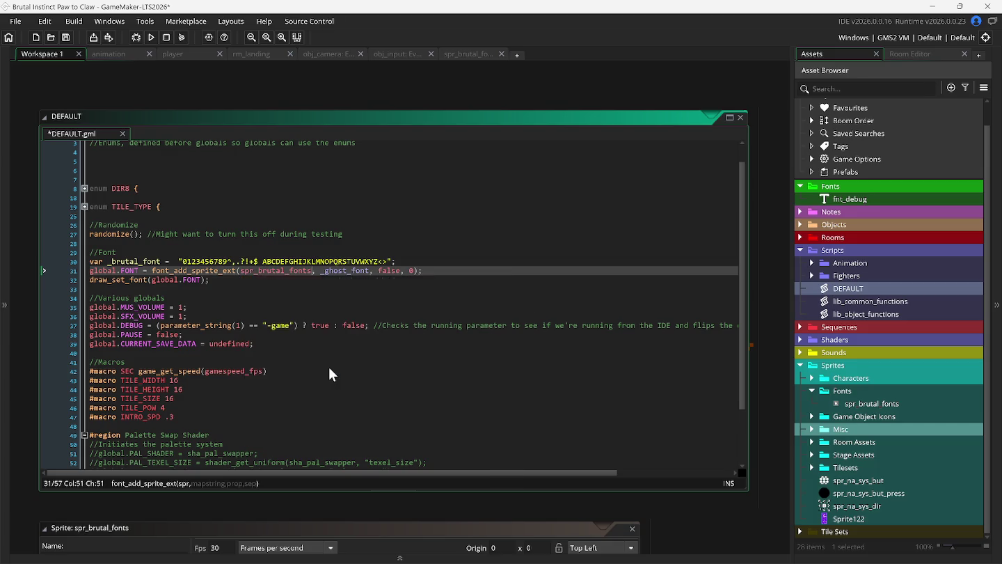
# - Change the character map argument from _ghost_font to _brutal_font, then minimize GameMaker
pyautogui.click(329, 272)
pyautogui.press('Delete')
pyautogui.press('Delete')
pyautogui.press('Delete')
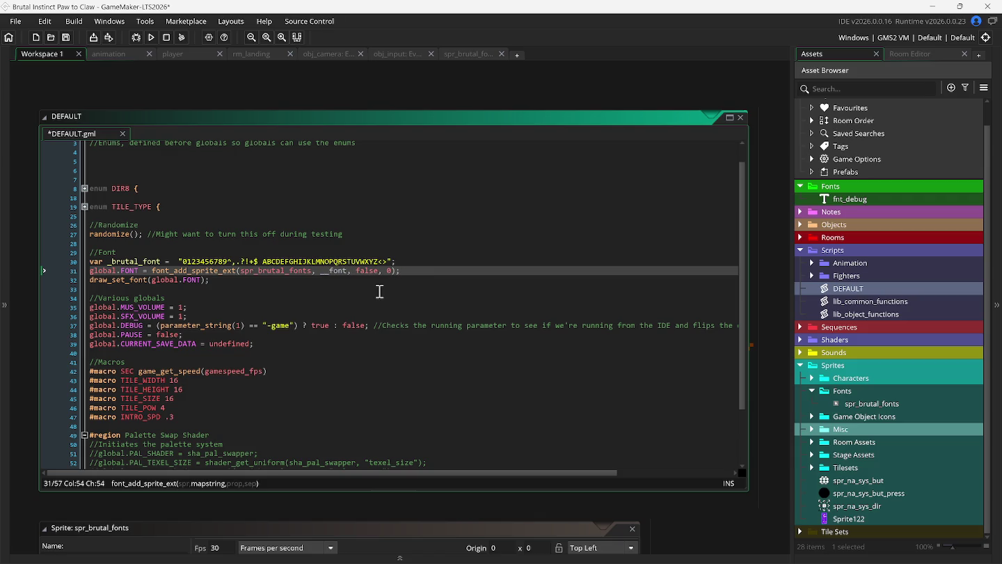
pyautogui.write('brutal')
pyautogui.click(392, 272)
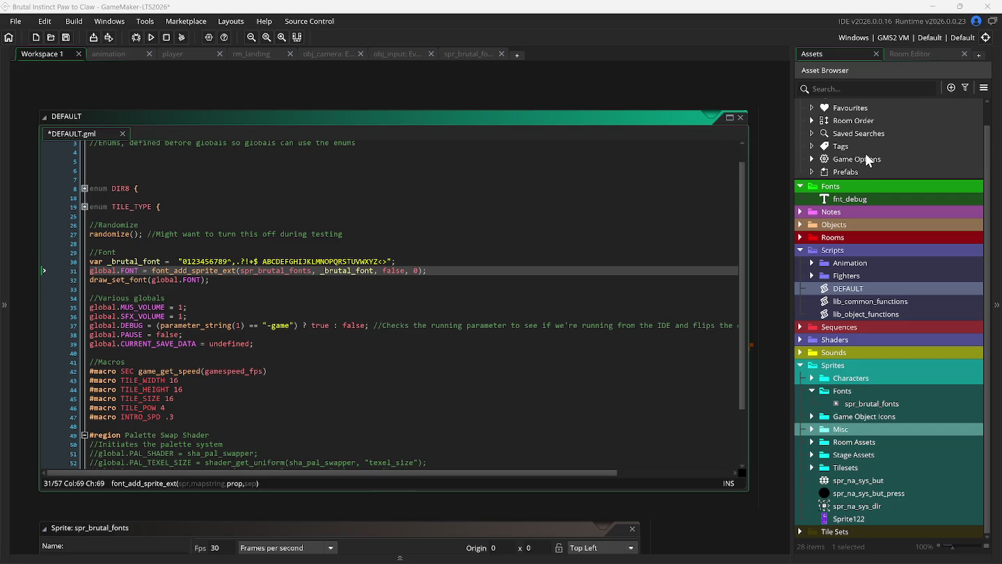
pyautogui.click(929, 6)
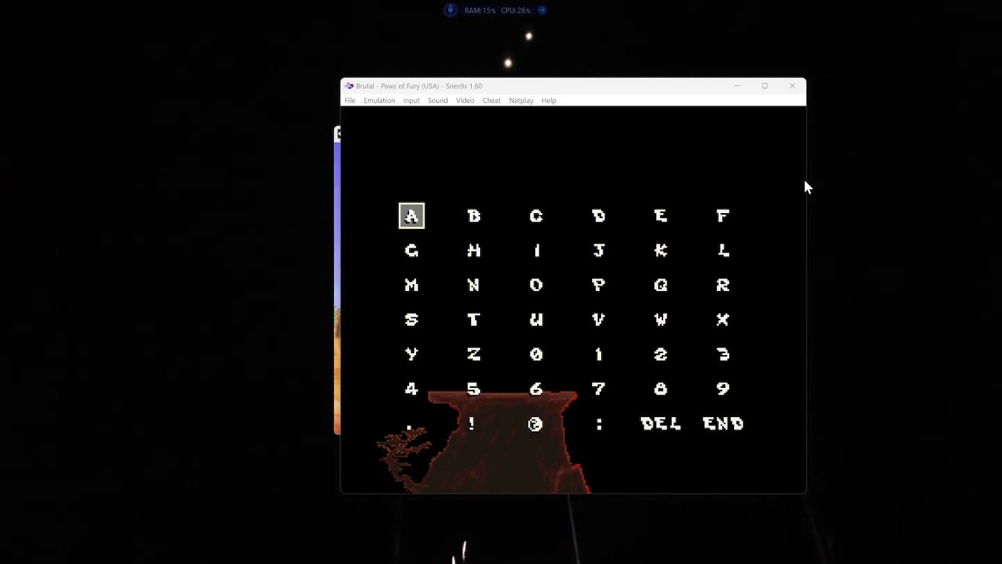
pyautogui.click(737, 85)
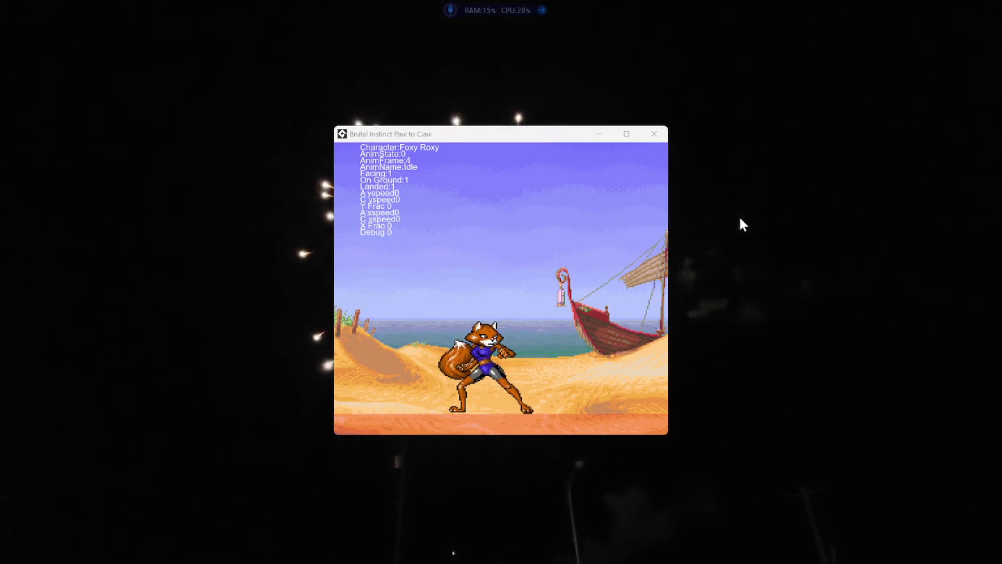
pyautogui.moveTo(427, 555)
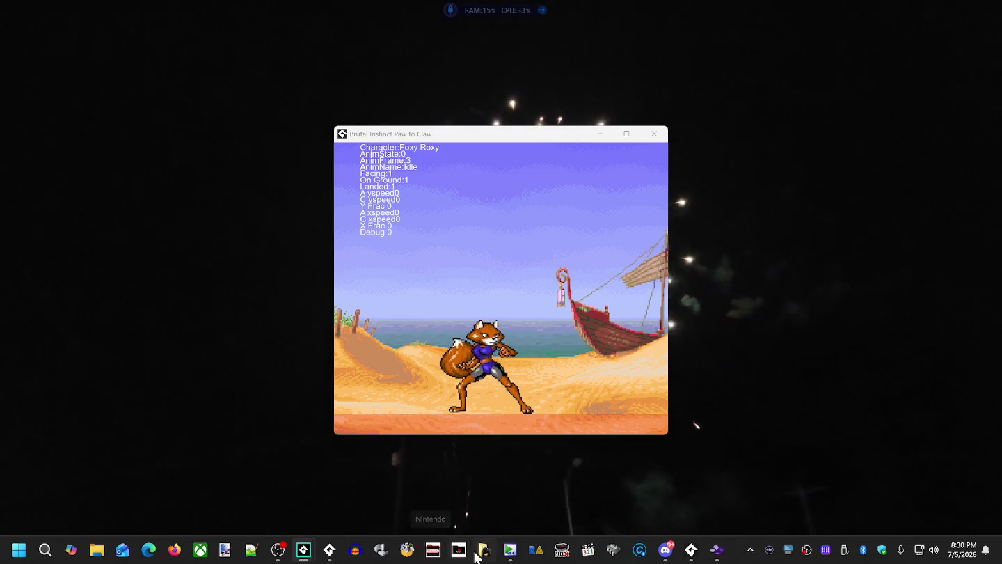
pyautogui.moveTo(304, 549)
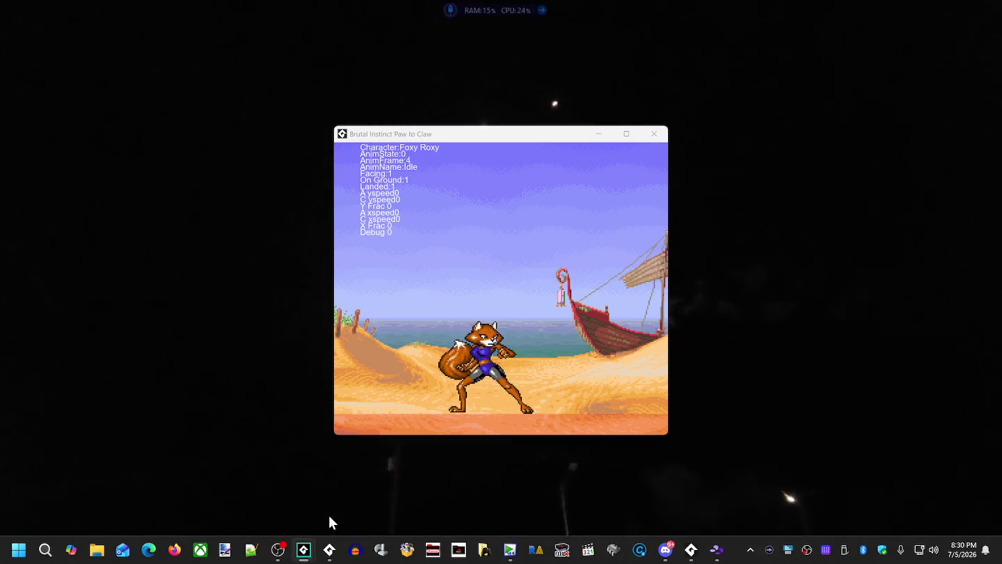
pyautogui.click(328, 555)
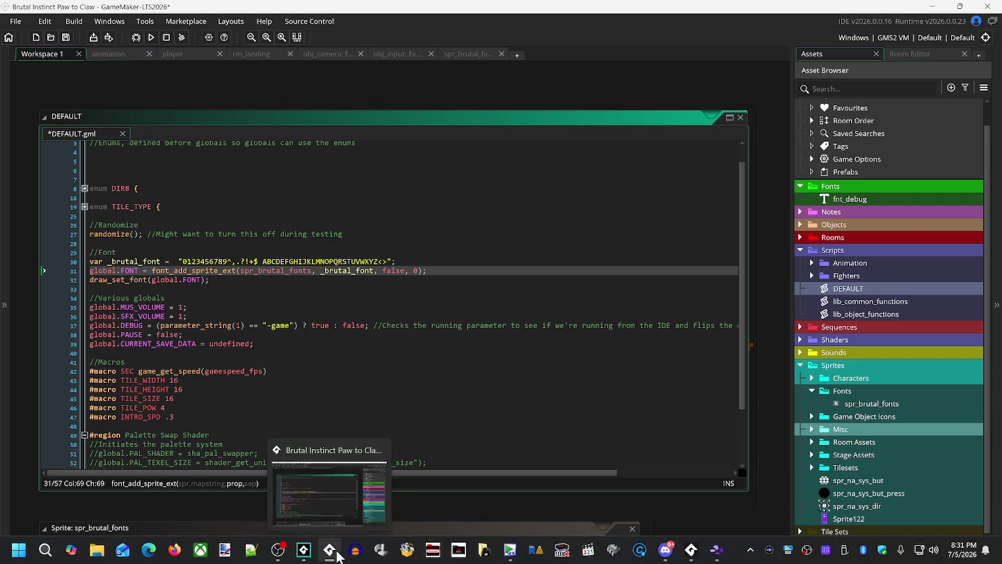
# - Bring the running game to the front, then close it and launch a fresh build
pyautogui.click(689, 551)
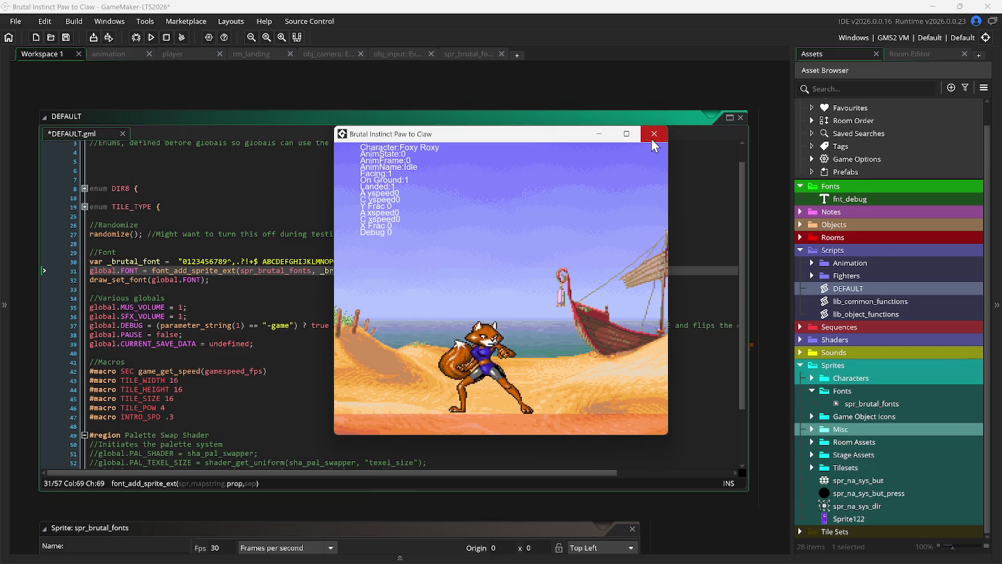
pyautogui.click(154, 38)
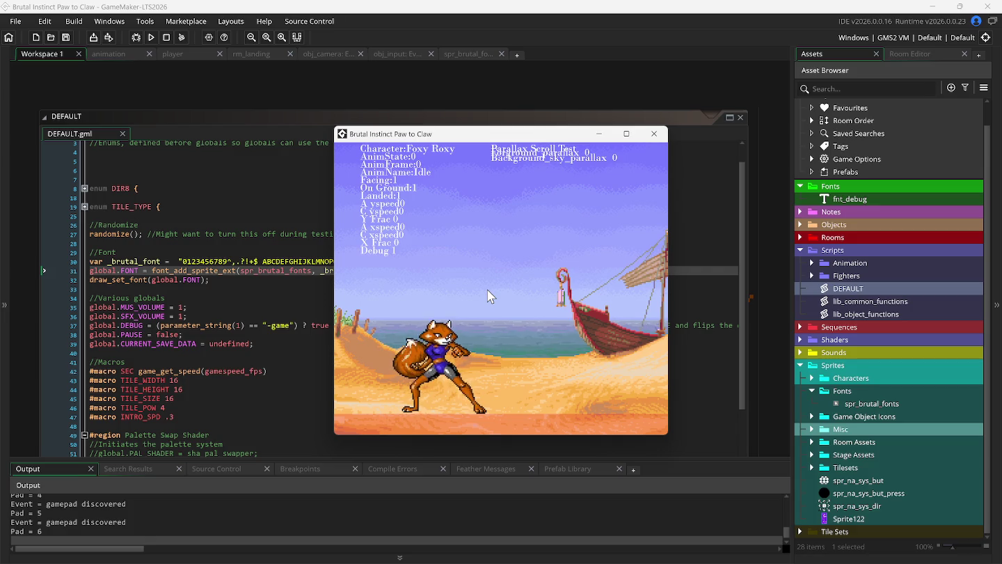
# - Walk Foxy Roxy left and right and make her jump
pyautogui.press('Left')
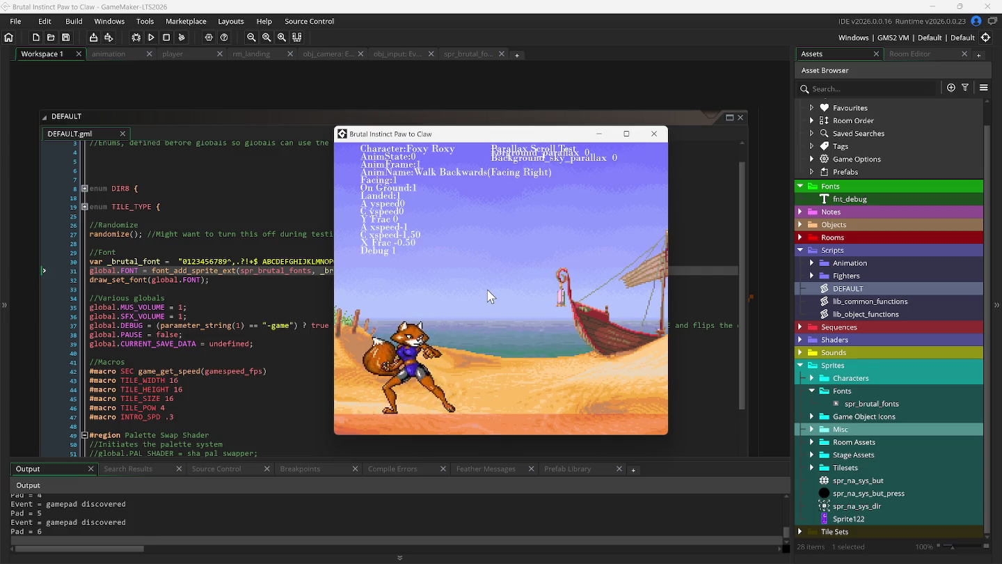
pyautogui.press('Right')
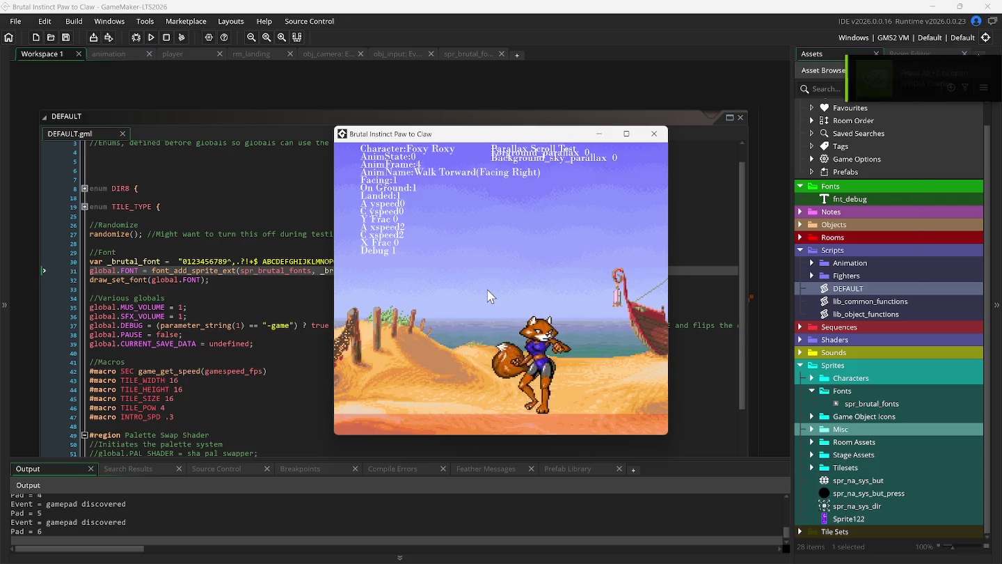
pyautogui.press('Up')
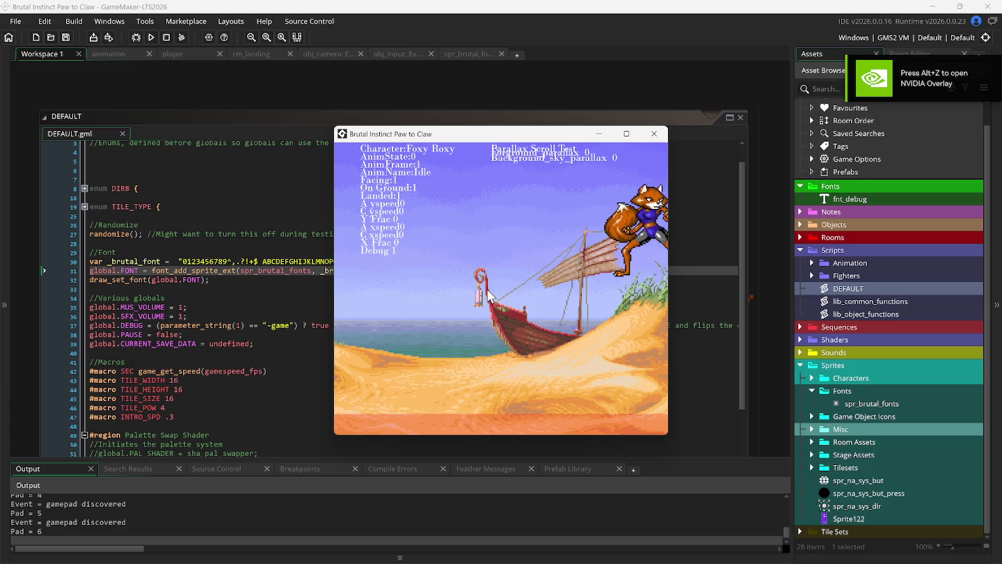
pyautogui.press('Left')
pyautogui.press('Up')
# - Test Foxy Roxy's punches, medium kick, crouch, and a leftward jump and walk
pyautogui.press('z')
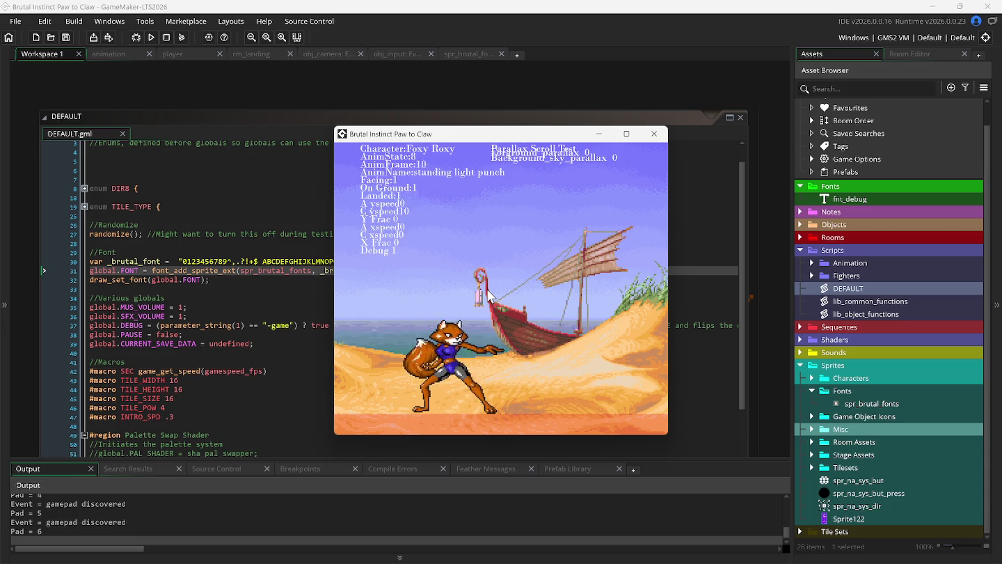
pyautogui.press('x')
pyautogui.press('s')
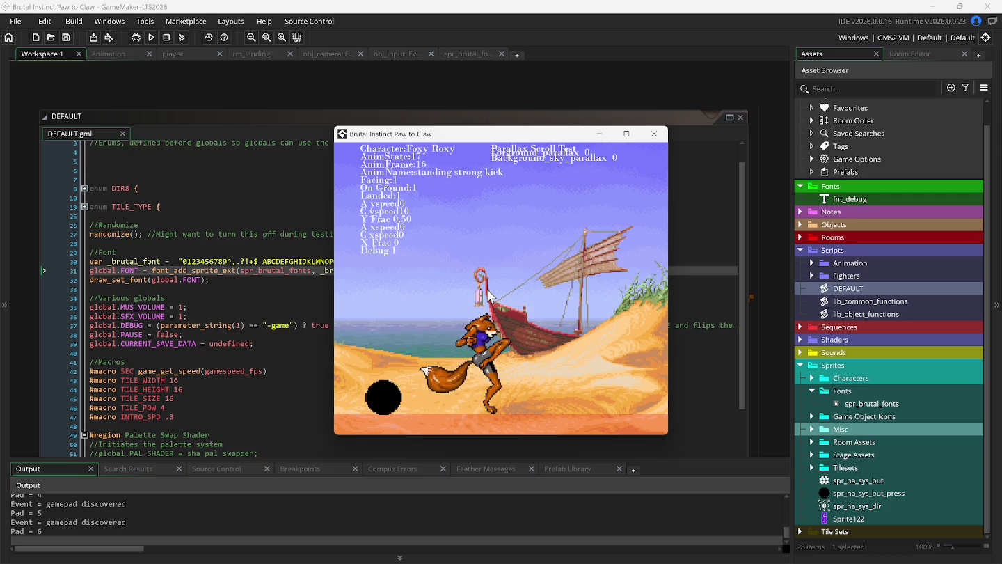
pyautogui.press('Down')
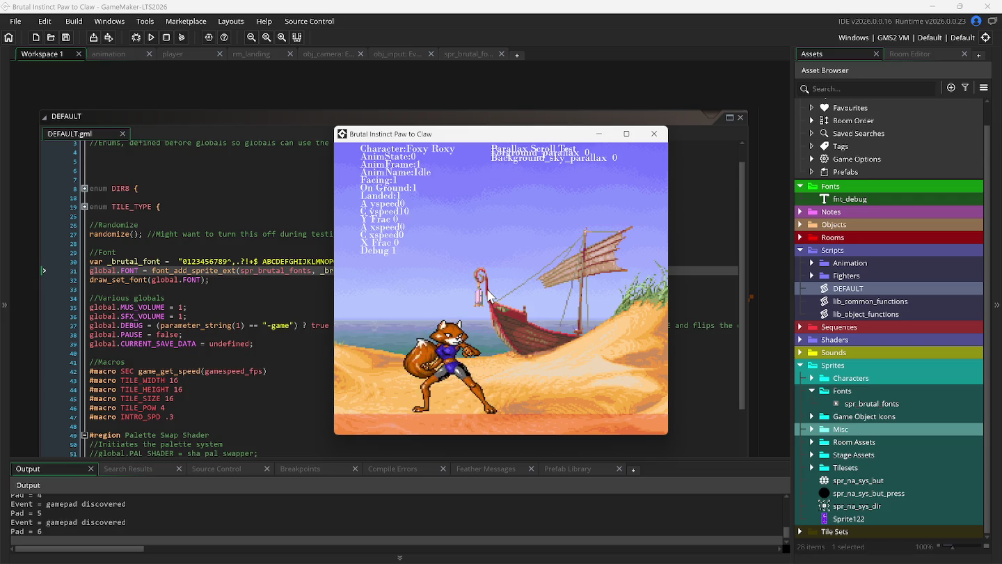
pyautogui.press('Left')
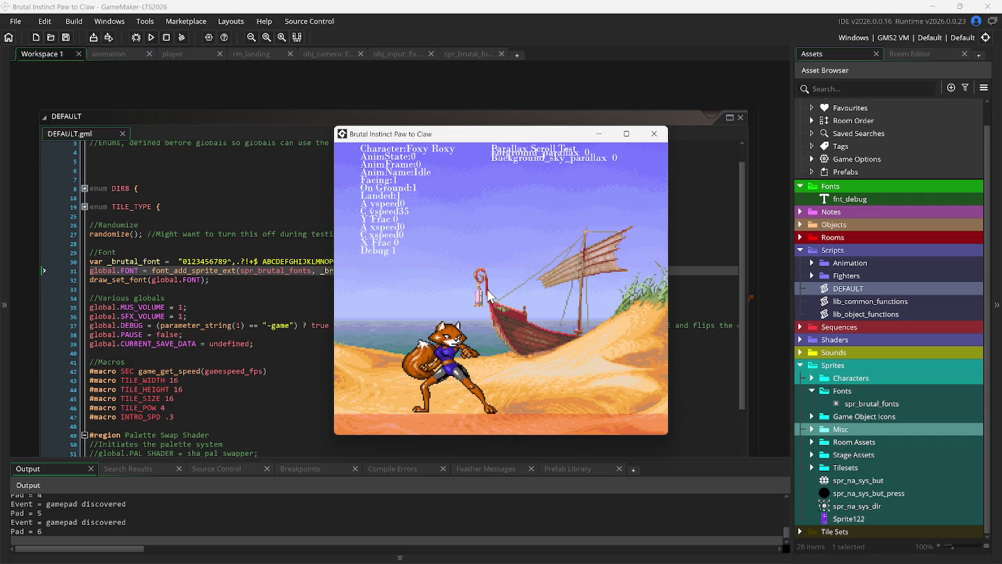
pyautogui.press('Up')
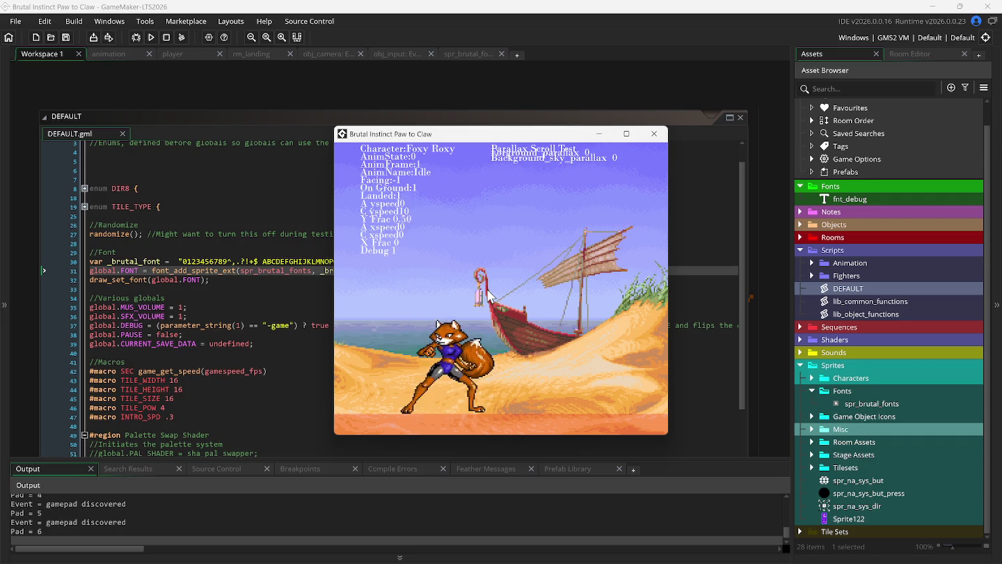
pyautogui.press('Left')
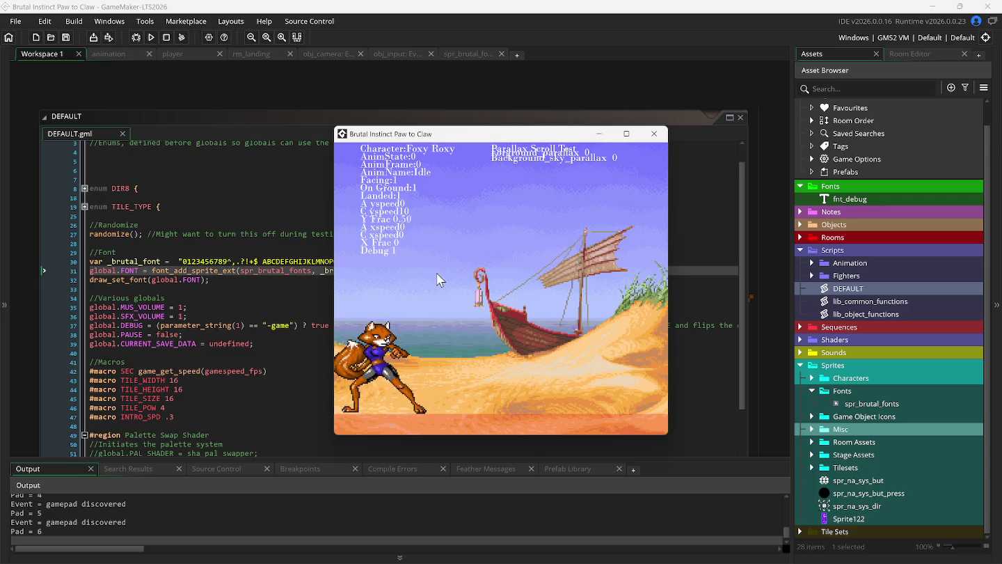
# - Jump the fox from the left edge and walk her right
pyautogui.press('Right')
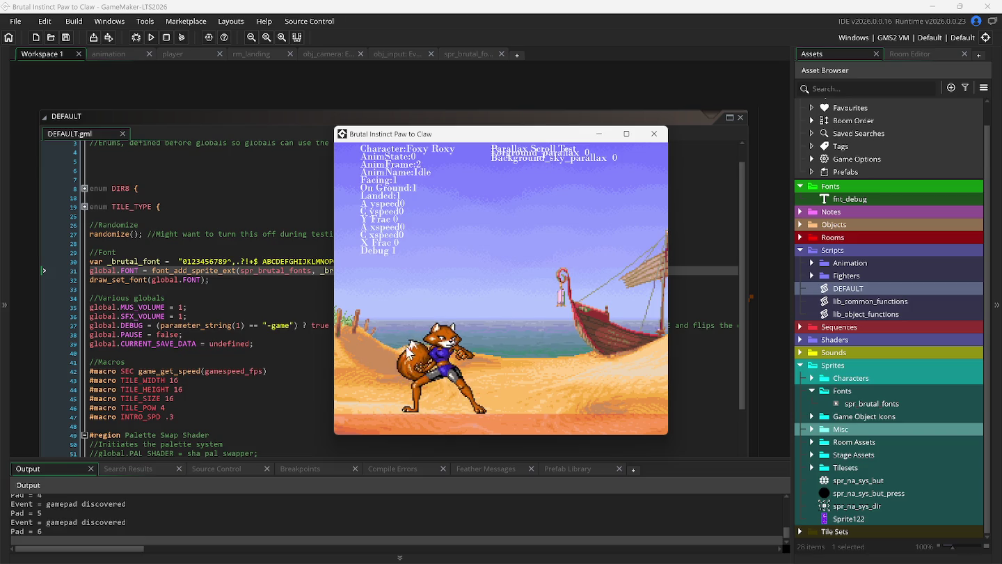
pyautogui.press('space')
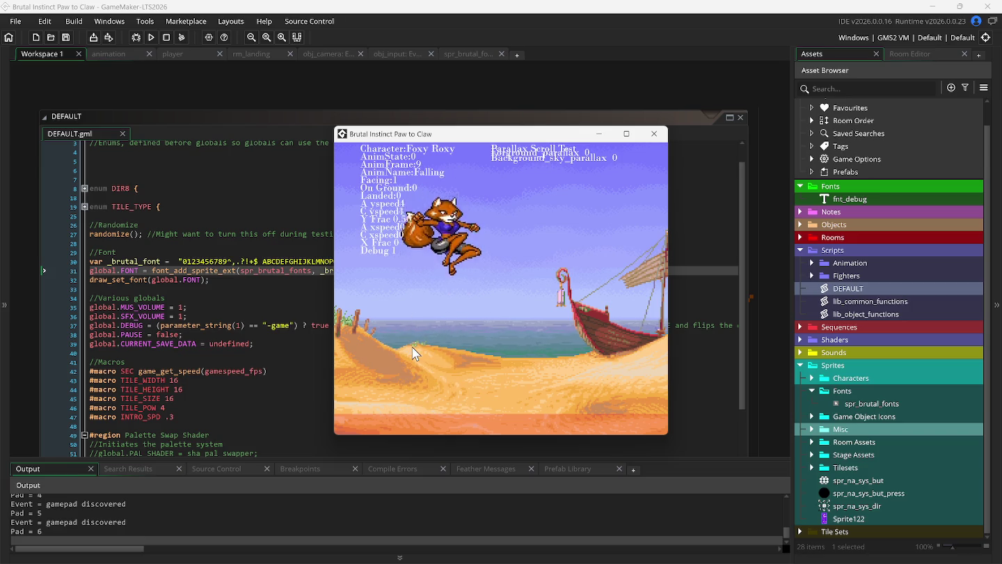
pyautogui.press('space')
pyautogui.press('space')
pyautogui.press('Right')
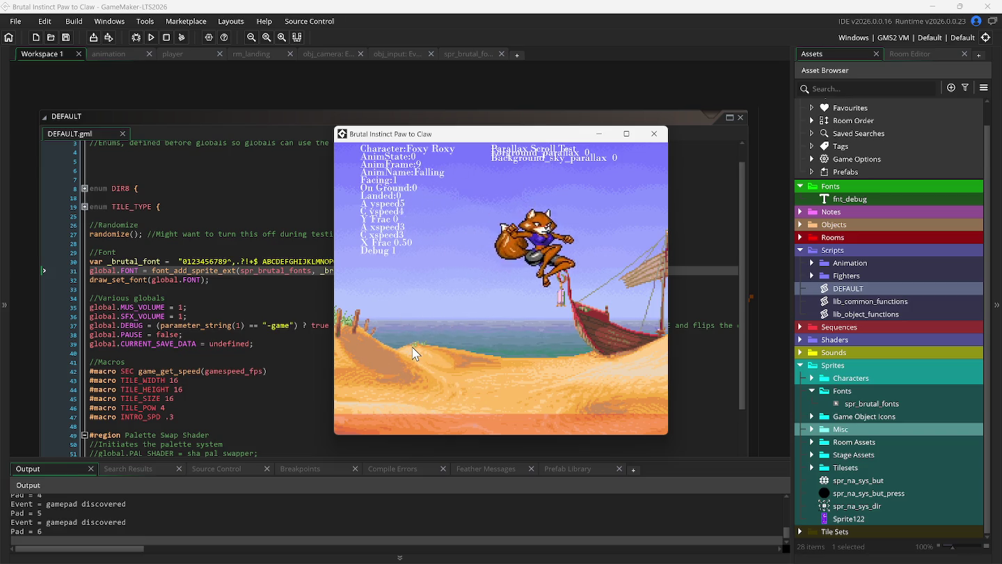
pyautogui.press('space')
# - Leap the fox left and right, then exit the game back to line 30 of DEFAULT
pyautogui.press('Left')
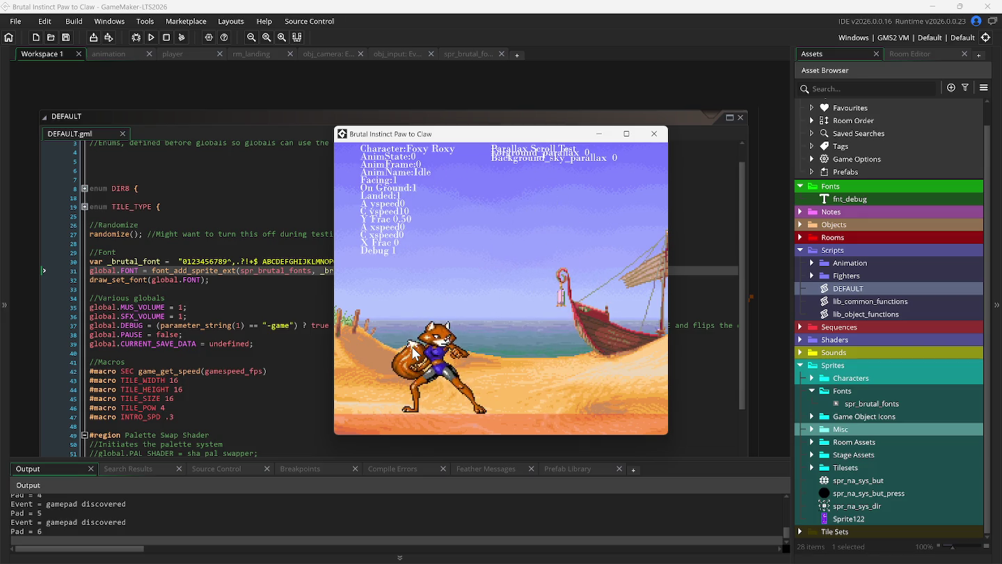
pyautogui.press('space')
pyautogui.press('Right')
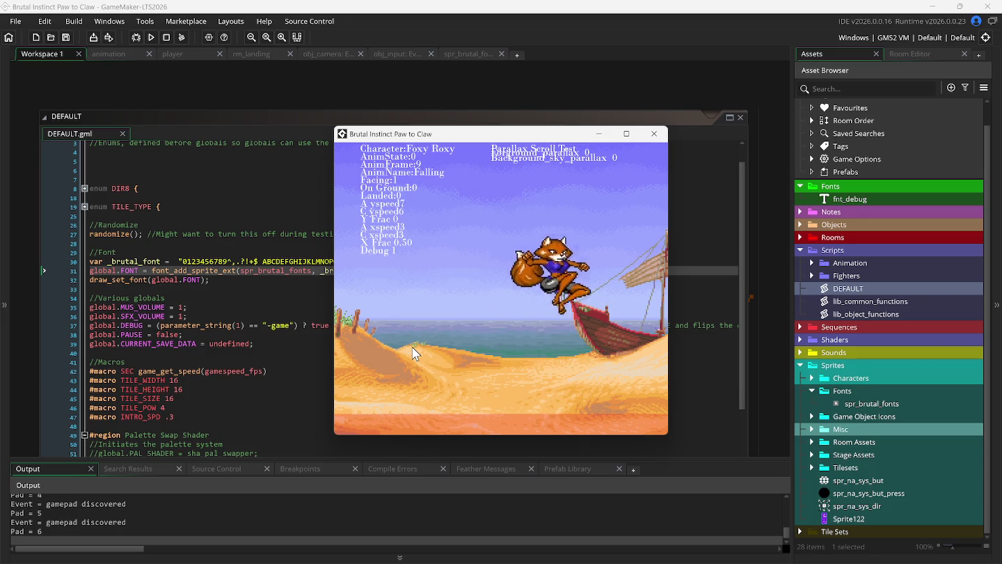
pyautogui.press('space')
pyautogui.press('space')
pyautogui.press('Left')
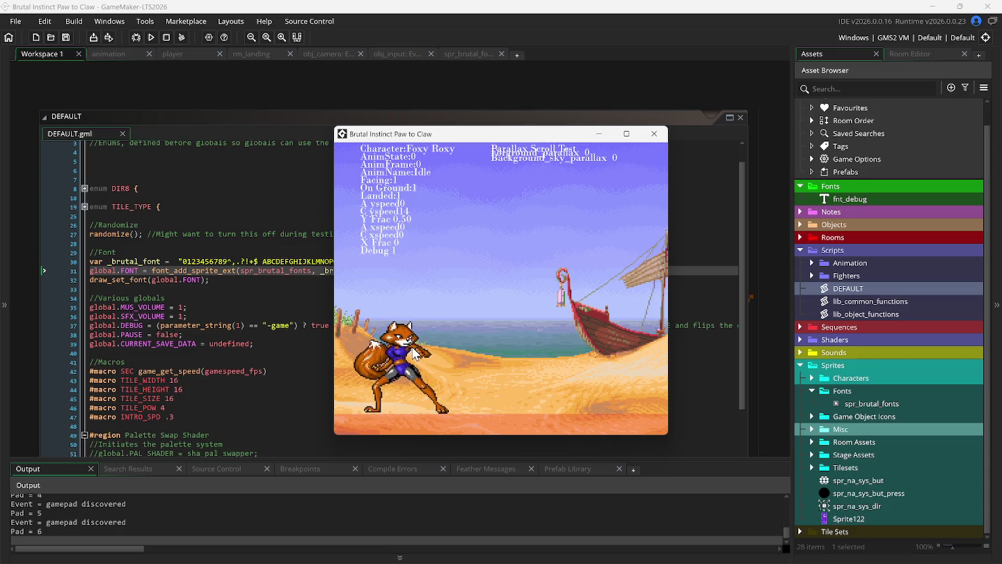
pyautogui.press('Escape')
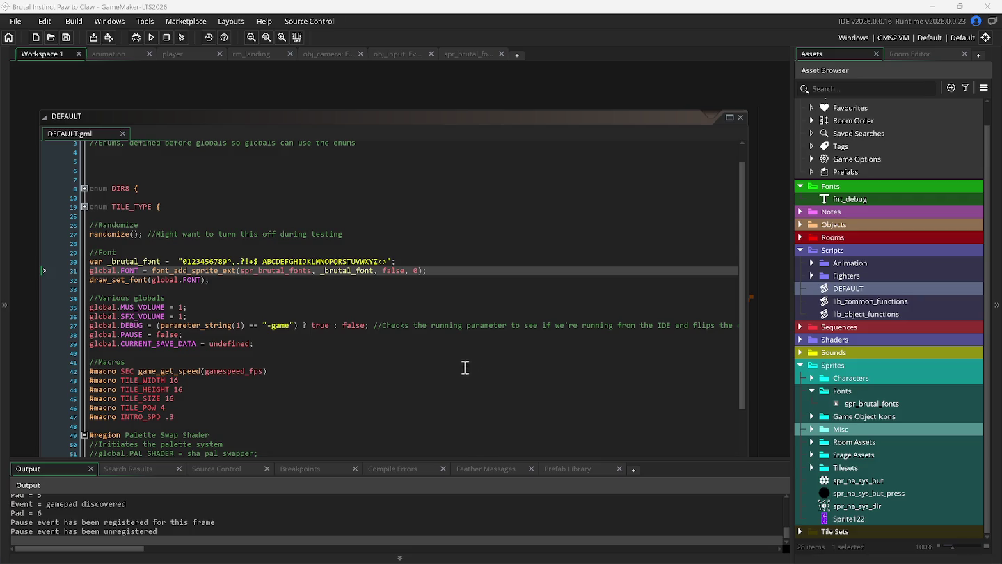
pyautogui.click(182, 262)
# - Replace line 30's _brutal_font string with the alphabet A through Z
pyautogui.press('Delete')
pyautogui.press('Delete')
pyautogui.press('Delete')
pyautogui.press('Delete')
pyautogui.press('Delete')
pyautogui.press('Delete')
pyautogui.press('Delete')
pyautogui.press('Delete')
pyautogui.press('Delete')
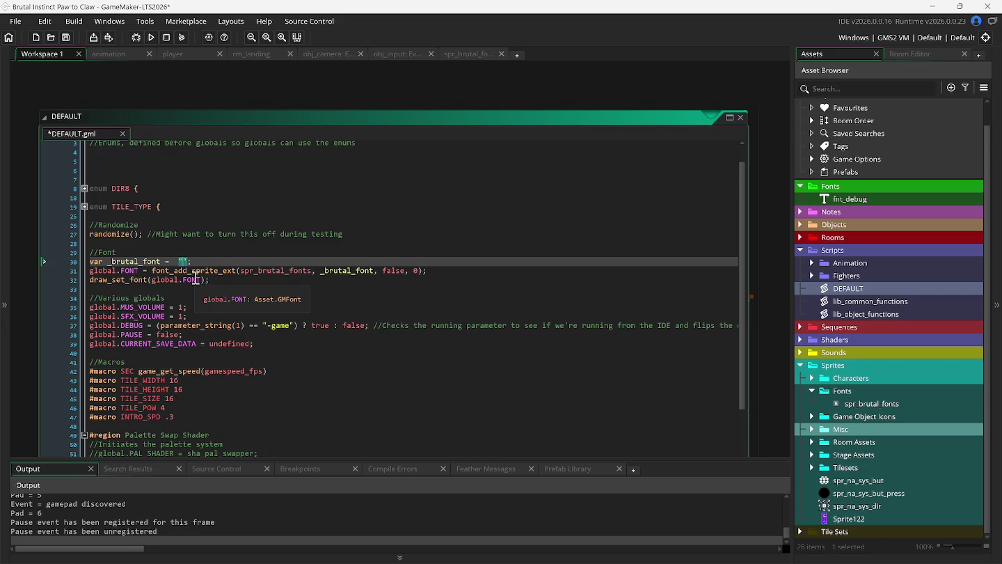
pyautogui.write('AB')
pyautogui.write('CDEFGHIJKLMN')
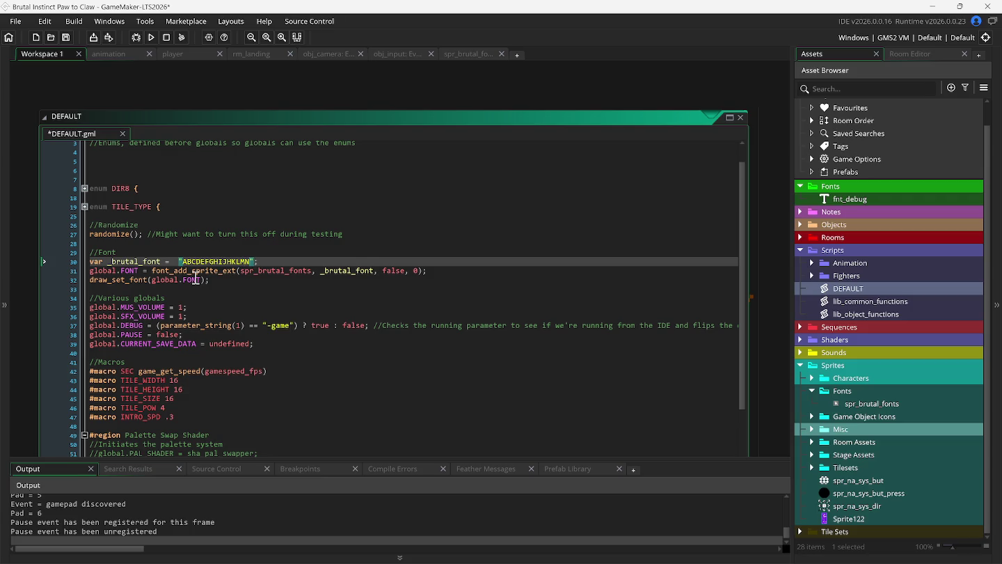
pyautogui.write('OP')
pyautogui.write('QRST')
pyautogui.write('UV')
pyautogui.write('WXYZ')
# - Open spr_brutal_fonts, scrub through its 40 letter frames, and view it in the image editor
pyautogui.doubleClick(858, 403)
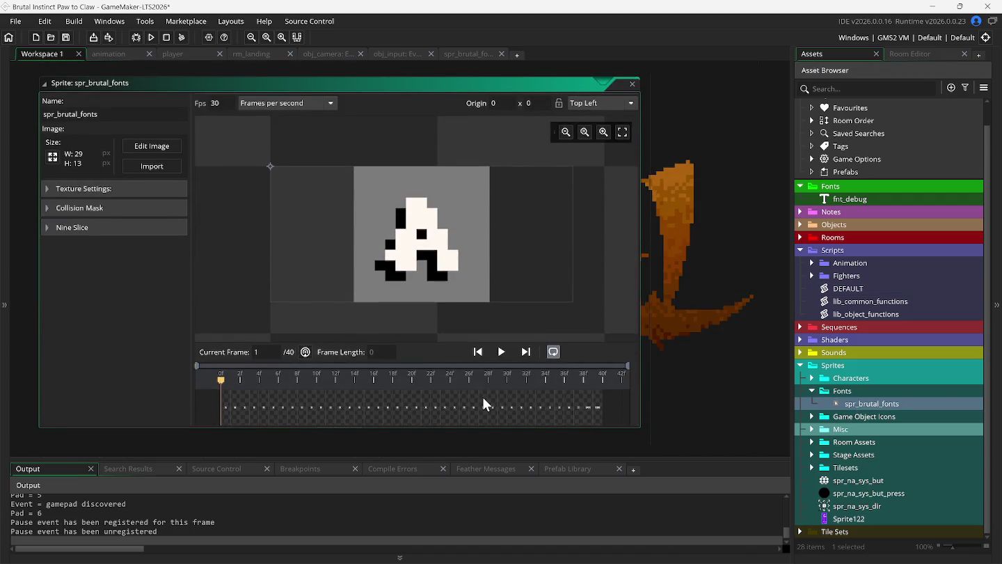
pyautogui.moveTo(317, 410); pyautogui.dragTo(465, 418)
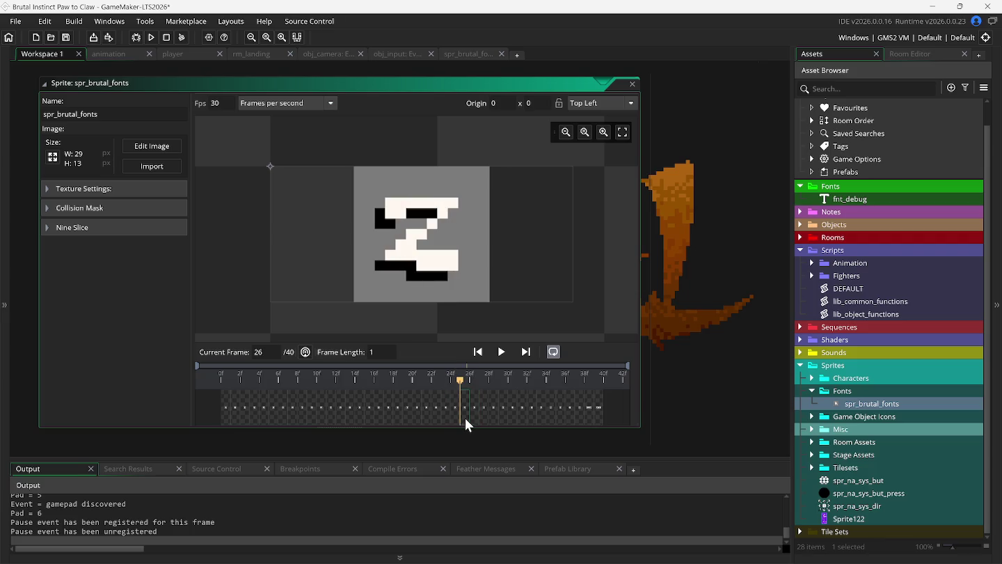
pyautogui.moveTo(287, 84); pyautogui.dragTo(296, 93)
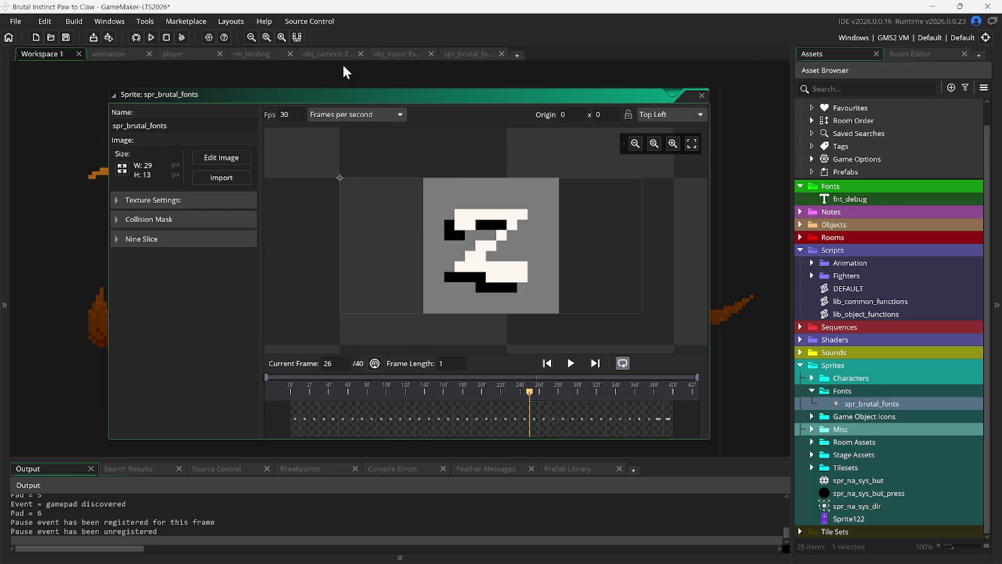
pyautogui.click(453, 54)
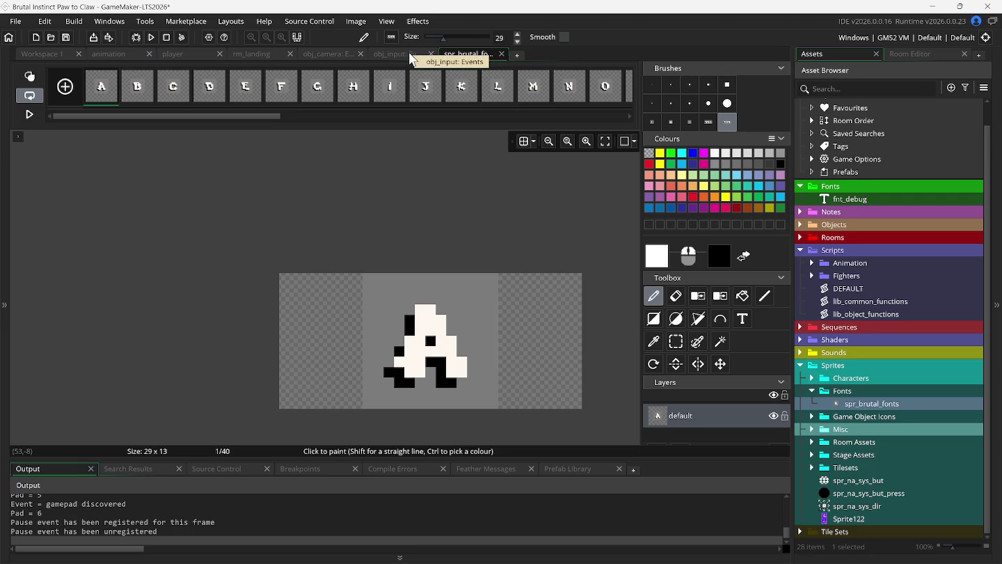
# - Close the image editor and look through the obj_input, obj_camera, animation and player Draw GUI code
pyautogui.click(501, 54)
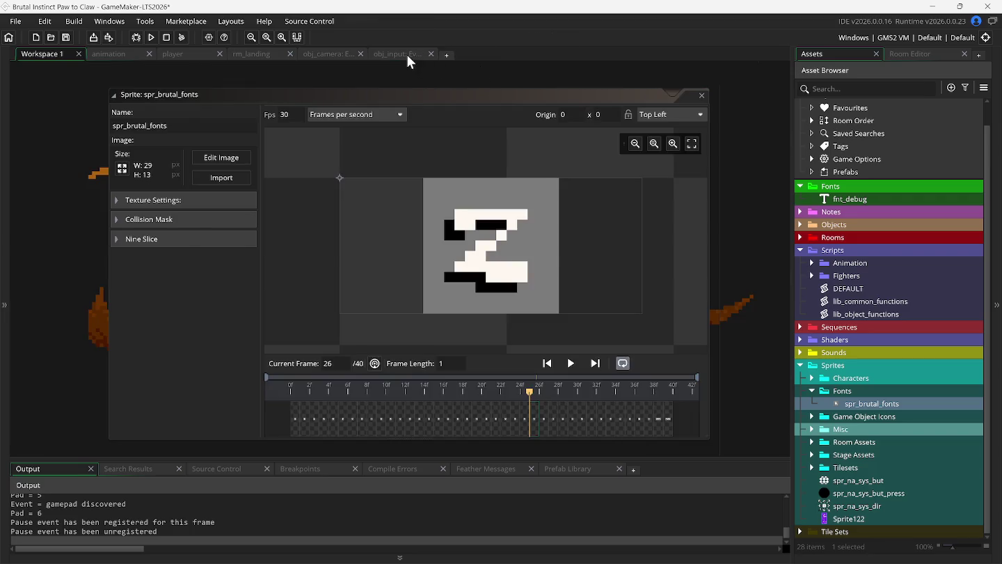
pyautogui.click(408, 56)
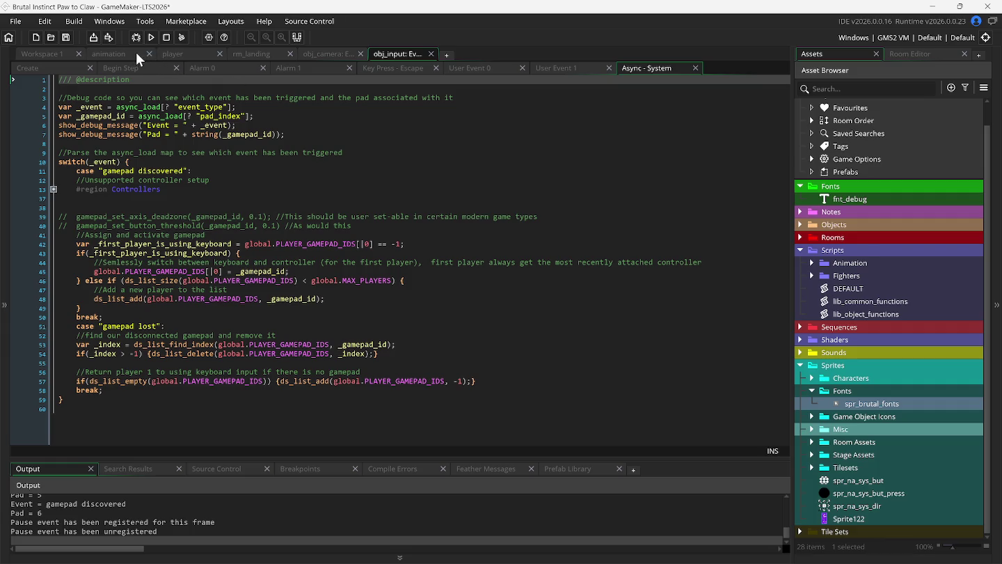
pyautogui.click(183, 53)
pyautogui.click(59, 56)
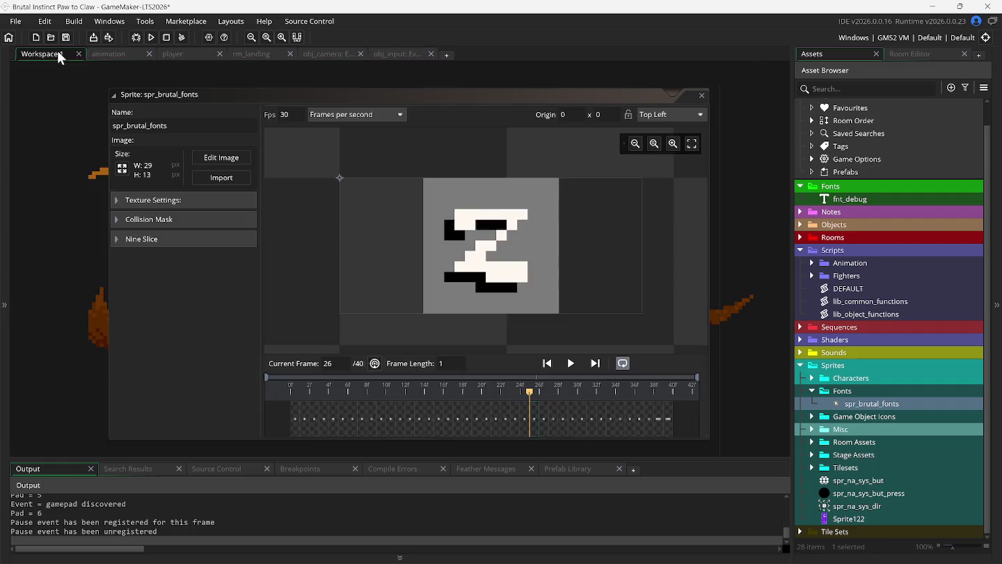
pyautogui.click(332, 55)
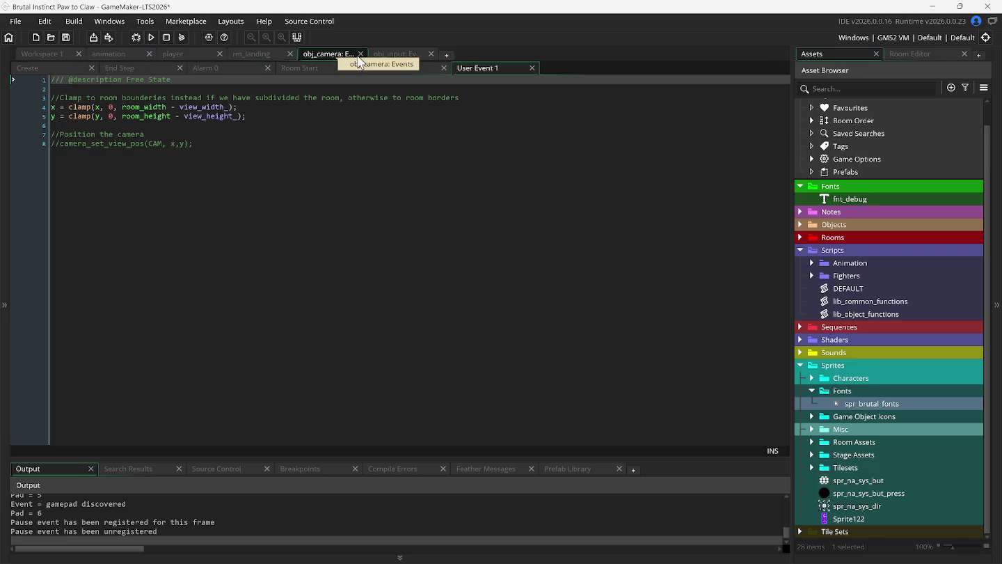
pyautogui.click(361, 54)
pyautogui.click(173, 52)
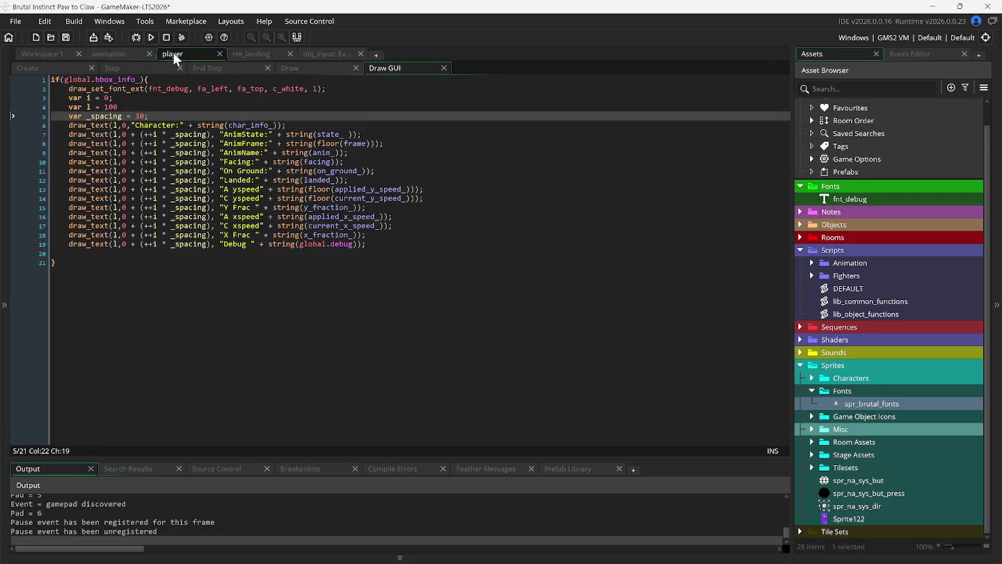
pyautogui.click(125, 50)
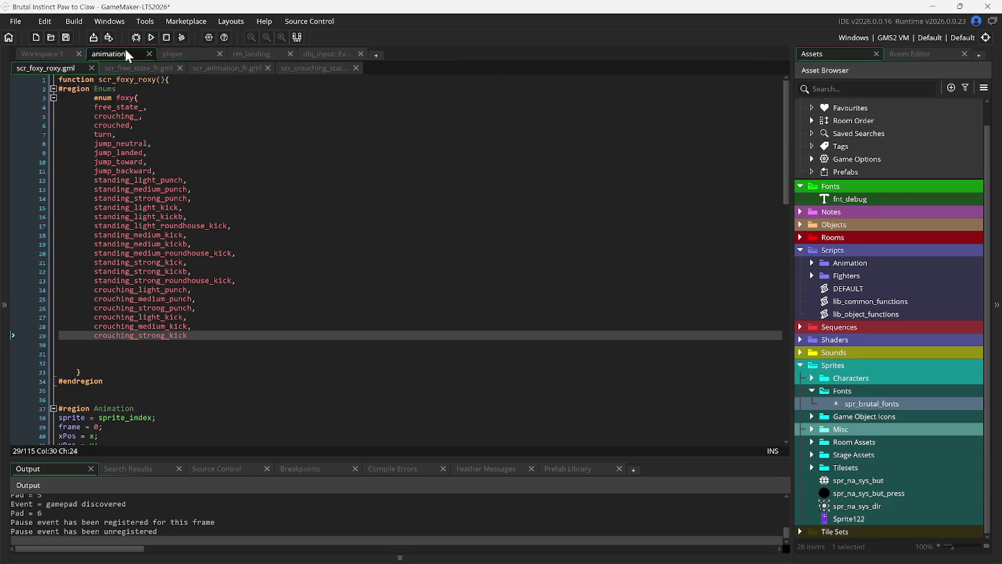
pyautogui.click(185, 54)
# - Open rm_landing, fit the whole beach room in view, then return to Workspace 1
pyautogui.click(243, 55)
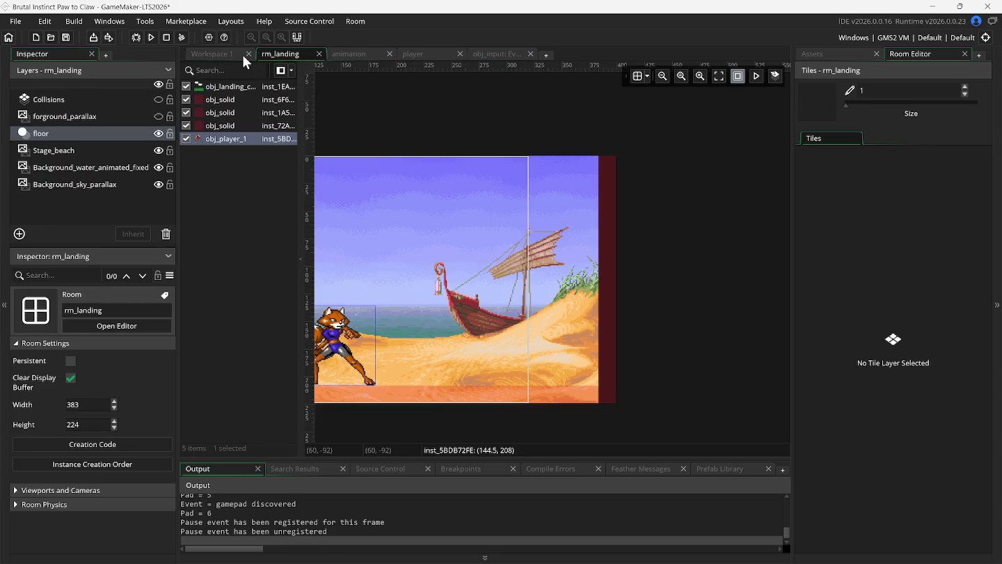
pyautogui.click(720, 78)
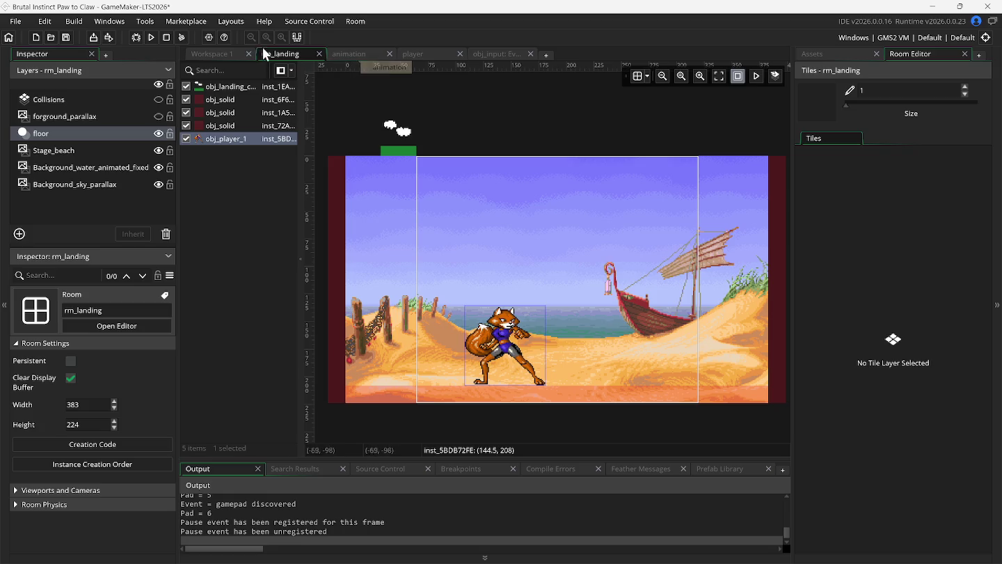
pyautogui.click(229, 54)
pyautogui.rightClick(248, 203)
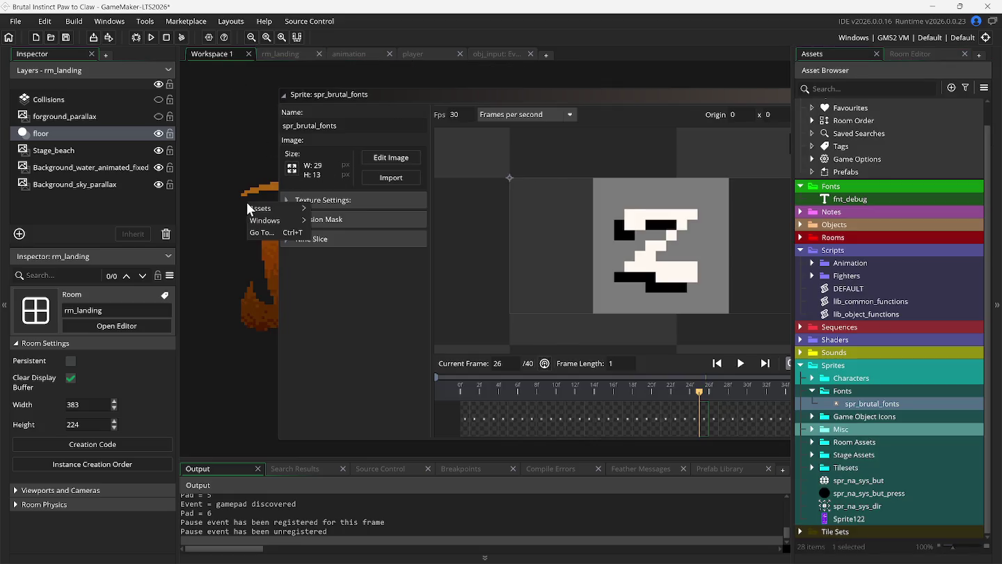
# - Use the workspace's Windows list to jump to spr_brutal_fonts, then to the DEFAULT script
pyautogui.moveTo(266, 219)
pyautogui.click(369, 291)
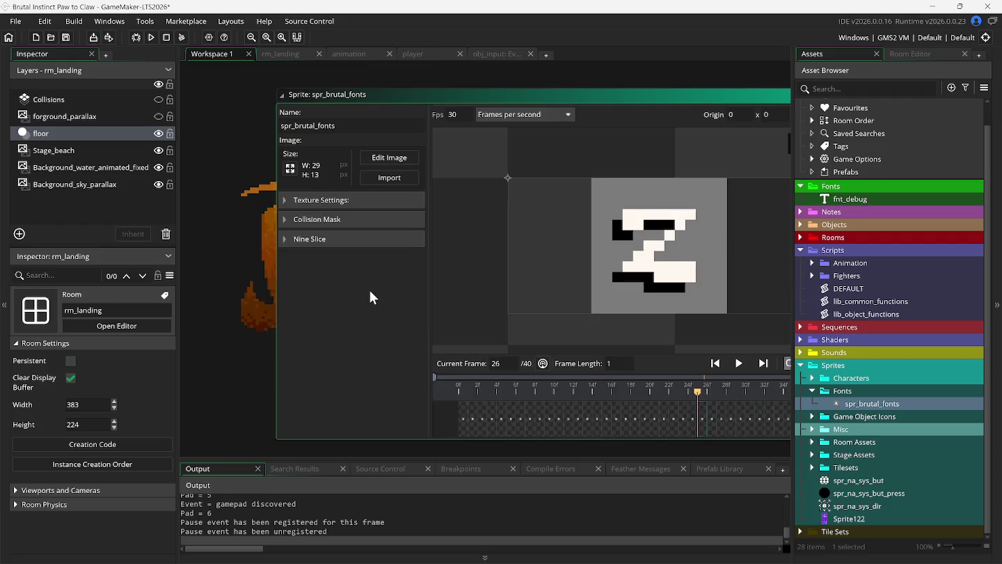
pyautogui.rightClick(348, 71)
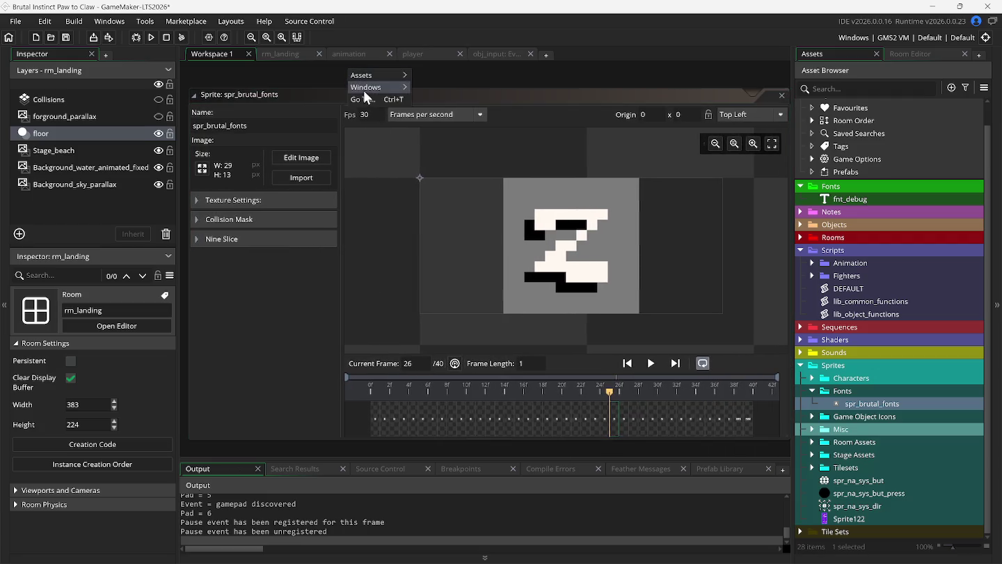
pyautogui.moveTo(365, 89)
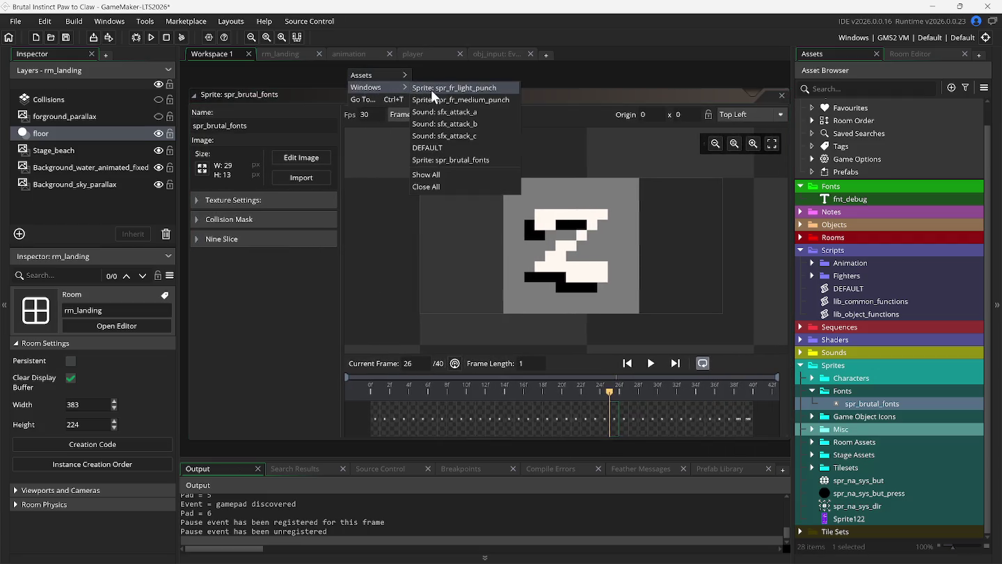
pyautogui.click(428, 148)
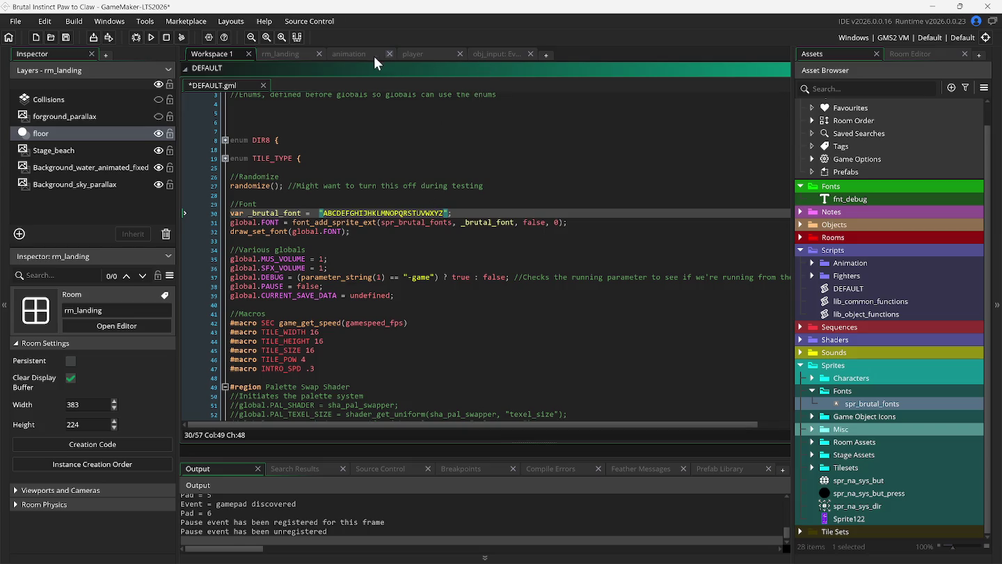
# - Glance at the player Draw GUI and scr_foxy_roxy code, then return to DEFAULT
pyautogui.click(434, 56)
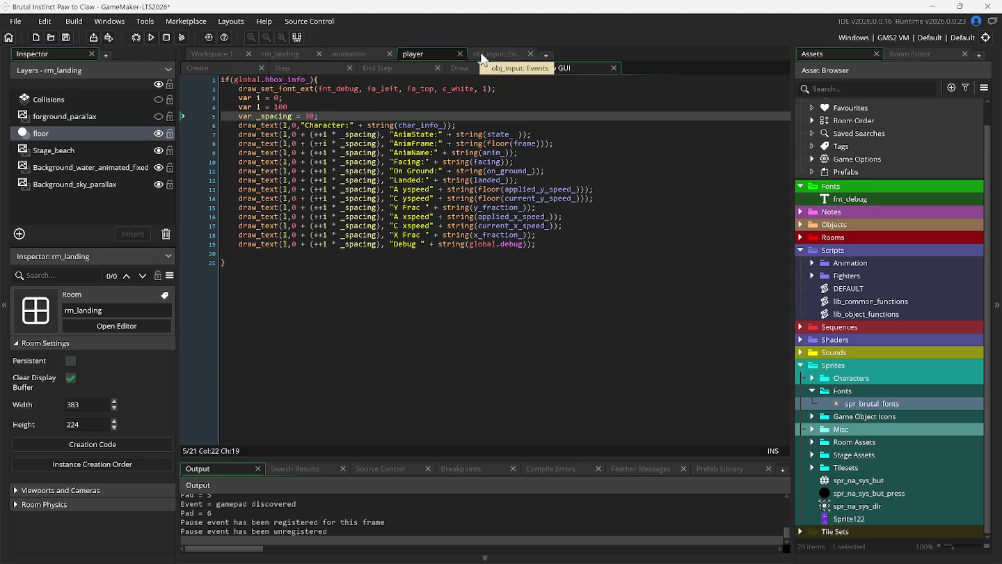
pyautogui.click(334, 55)
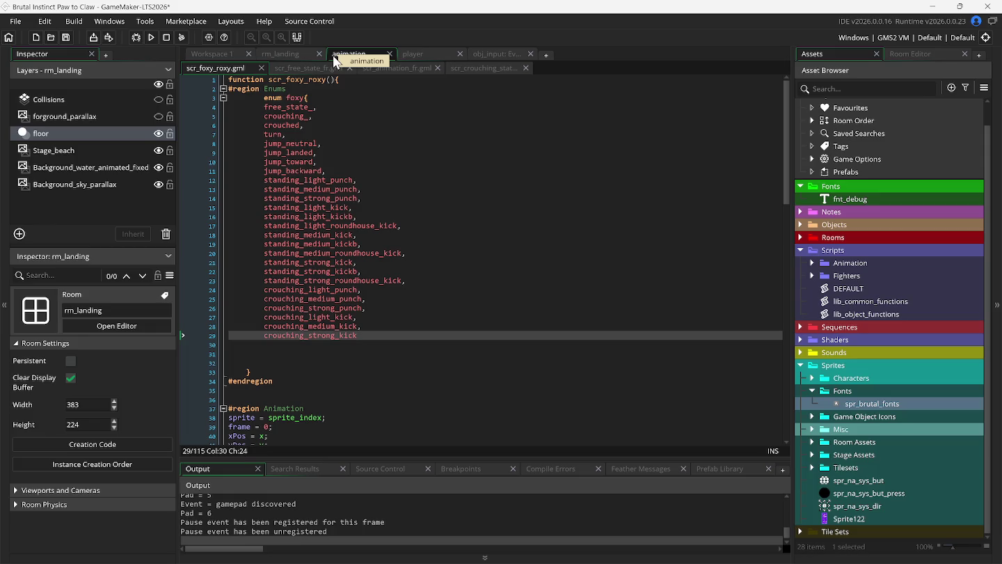
pyautogui.click(228, 54)
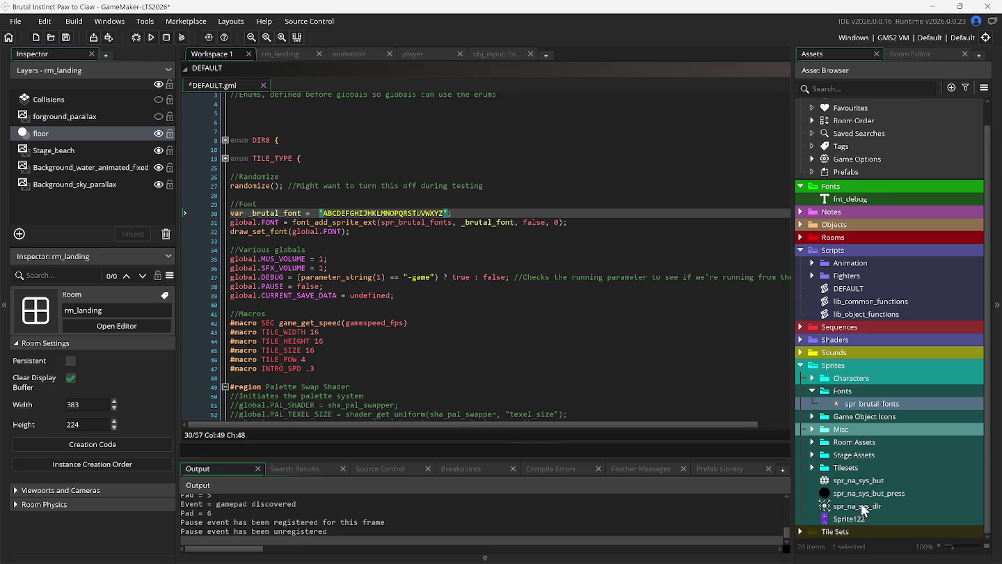
# - Open spr_brutal_fonts for image editing, pan the workspace to the BRUTAL logo, and jump to DEFAULT
pyautogui.doubleClick(860, 401)
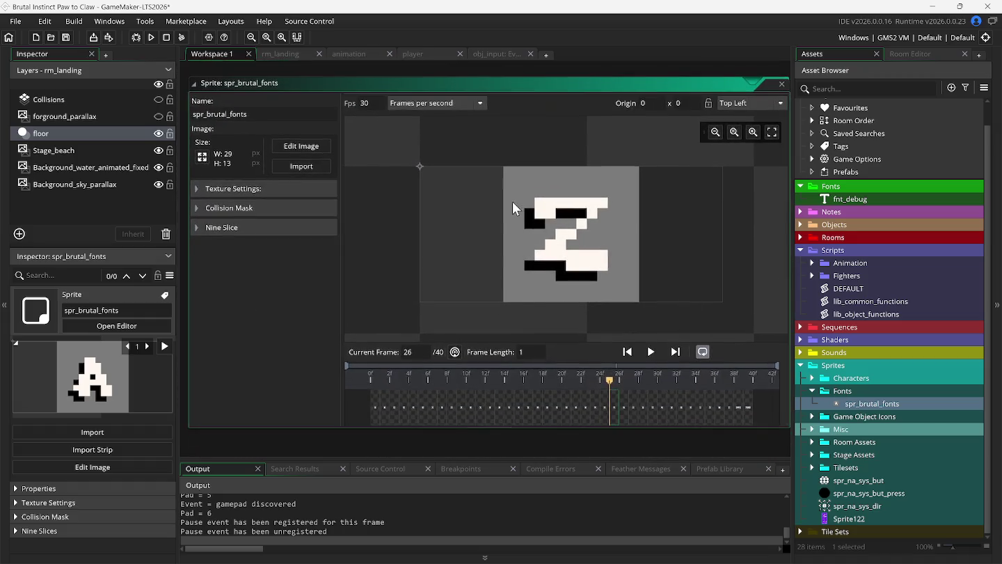
pyautogui.click(329, 150)
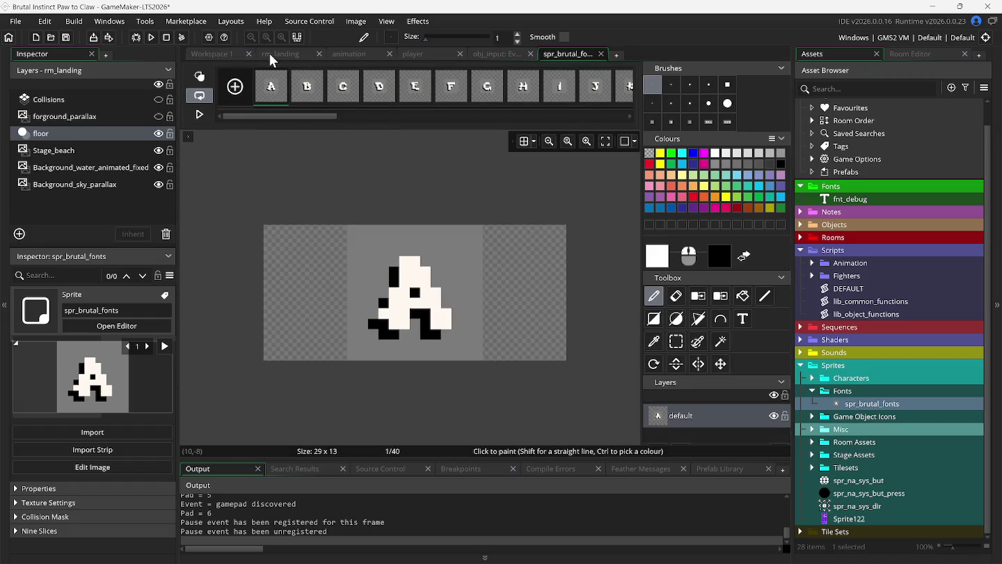
pyautogui.click(233, 55)
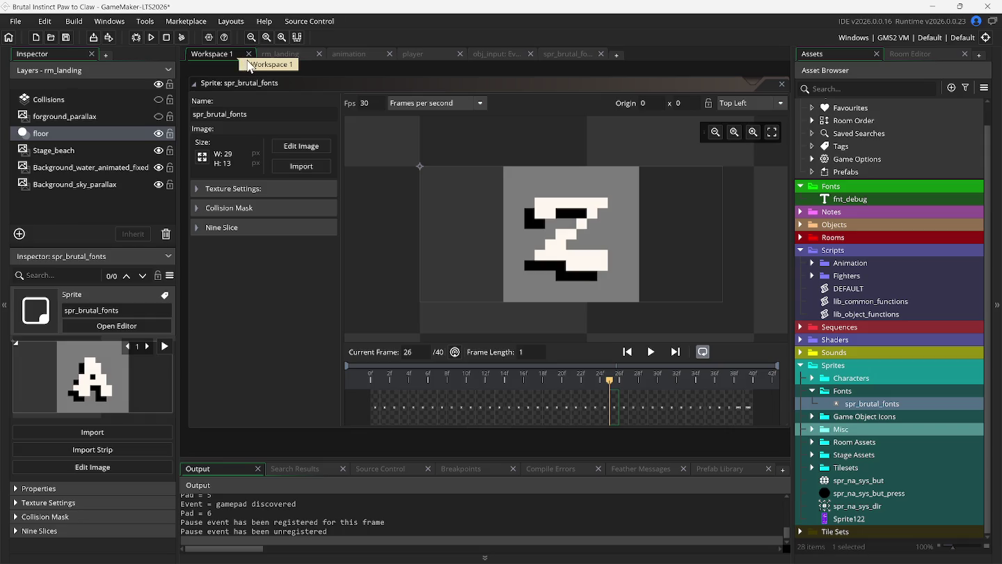
pyautogui.moveTo(269, 82); pyautogui.dragTo(300, 154)
pyautogui.rightClick(339, 236)
pyautogui.moveTo(375, 252)
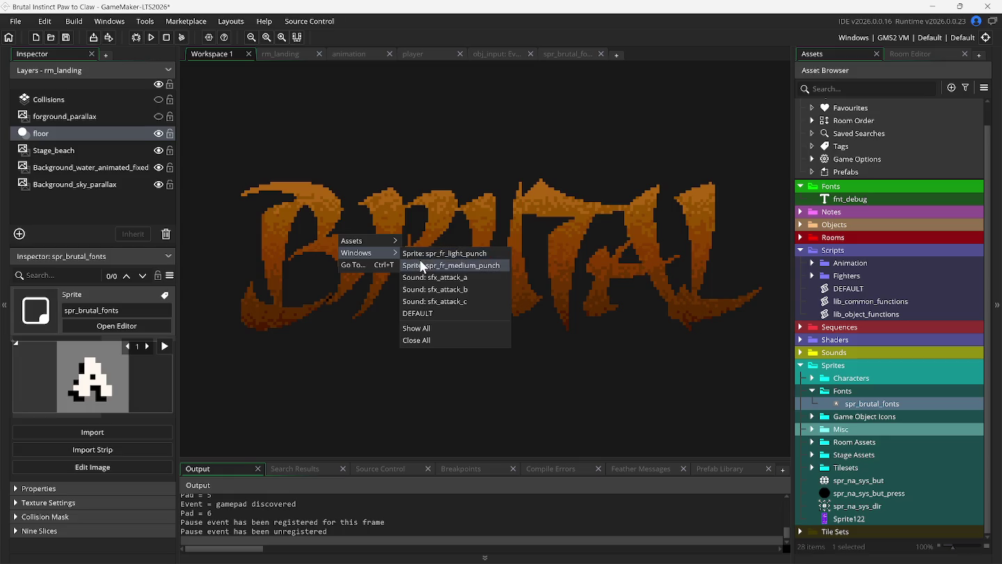
pyautogui.click(422, 313)
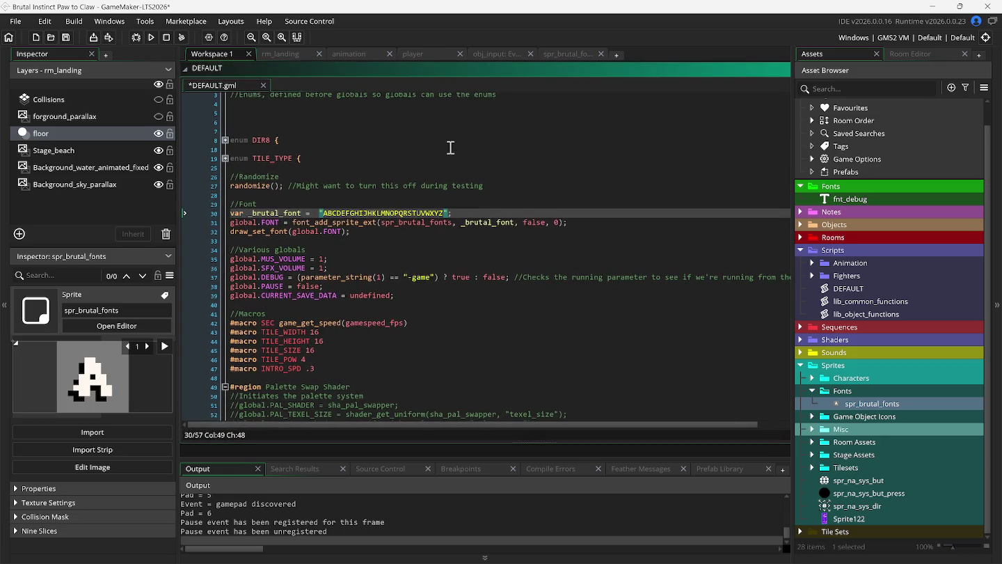
# - Compare the font frames with the Snes9x name-entry grid and scroll them through DEL and END
pyautogui.click(570, 55)
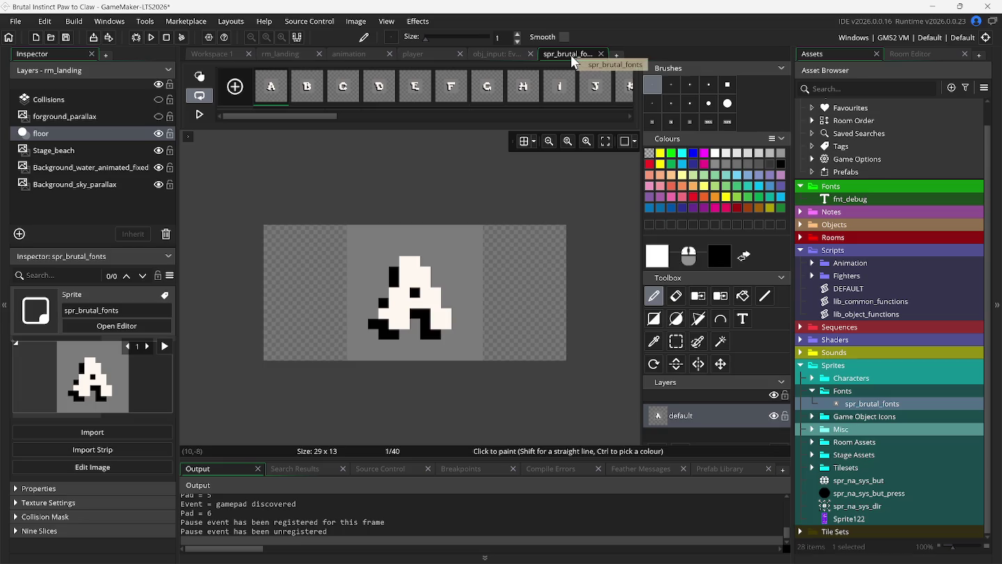
pyautogui.moveTo(322, 116); pyautogui.dragTo(538, 123)
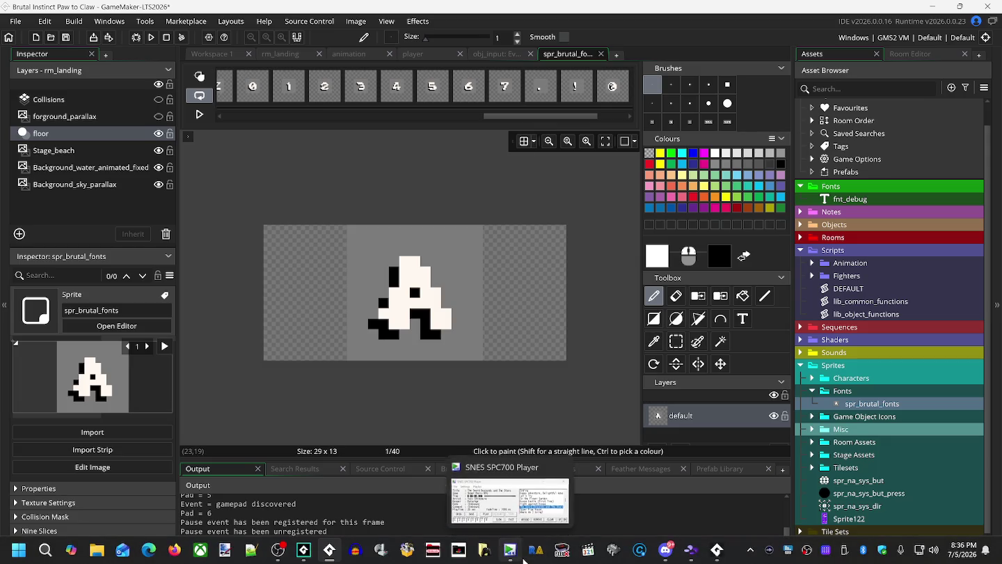
pyautogui.moveTo(666, 549)
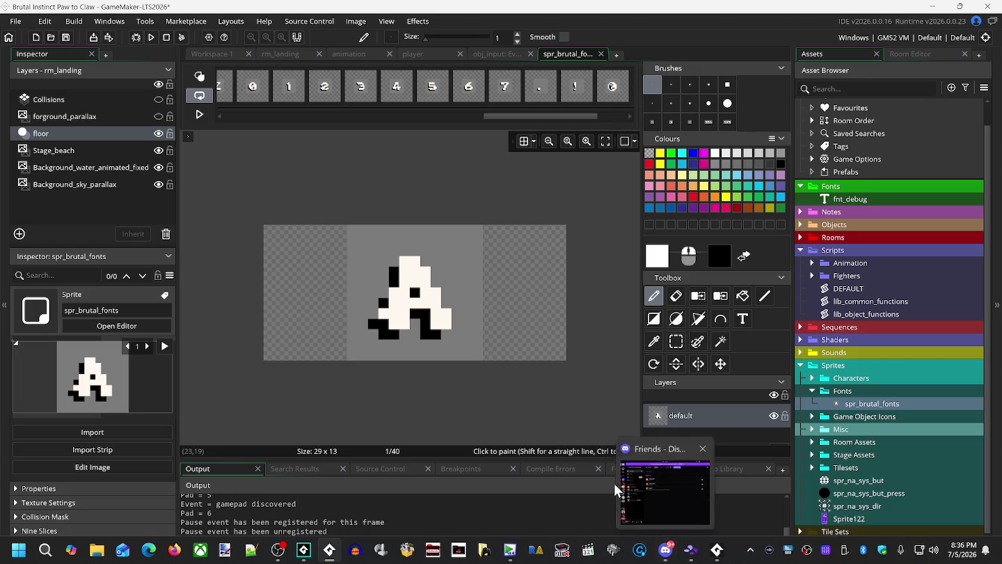
pyautogui.click(843, 523)
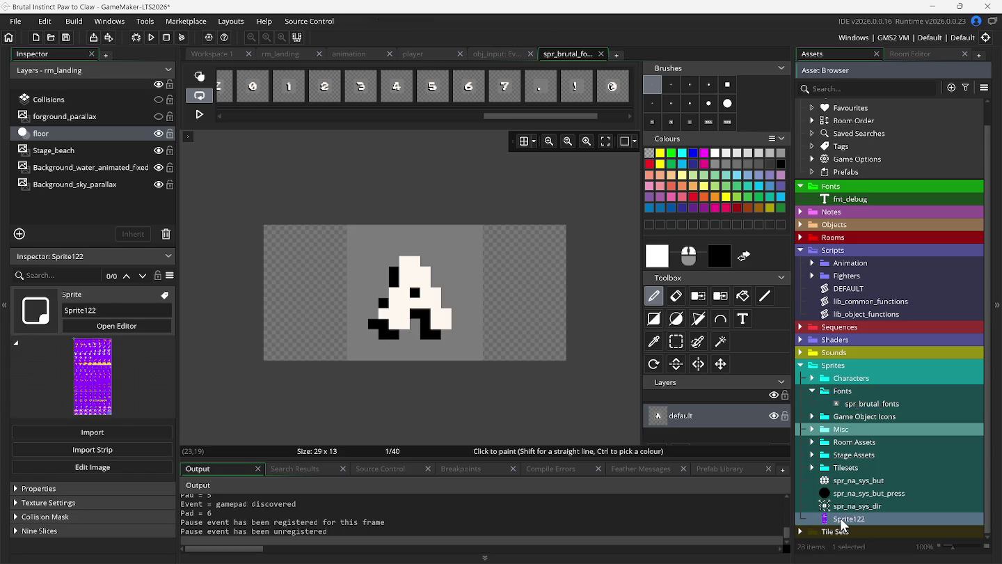
pyautogui.click(692, 551)
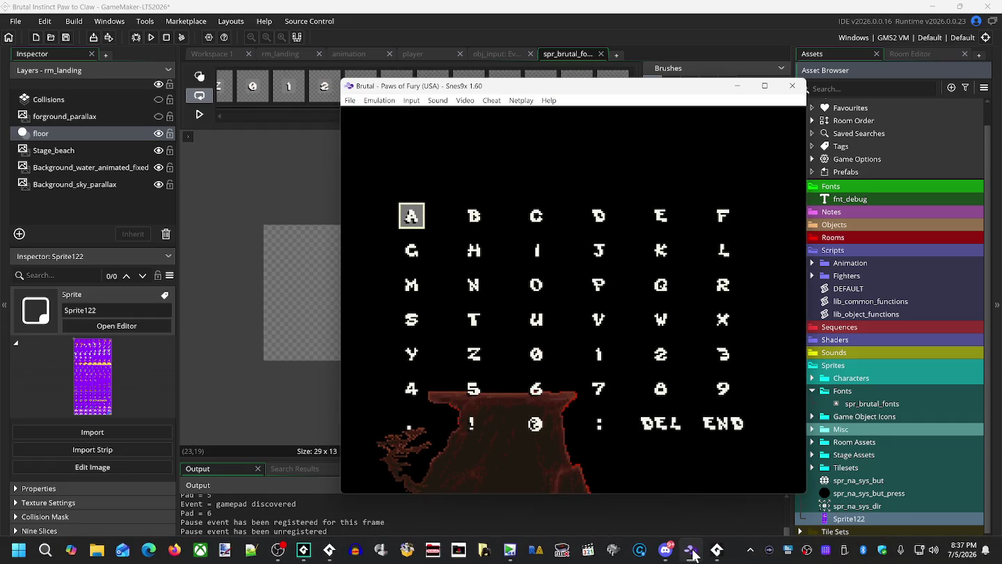
pyautogui.click(393, 37)
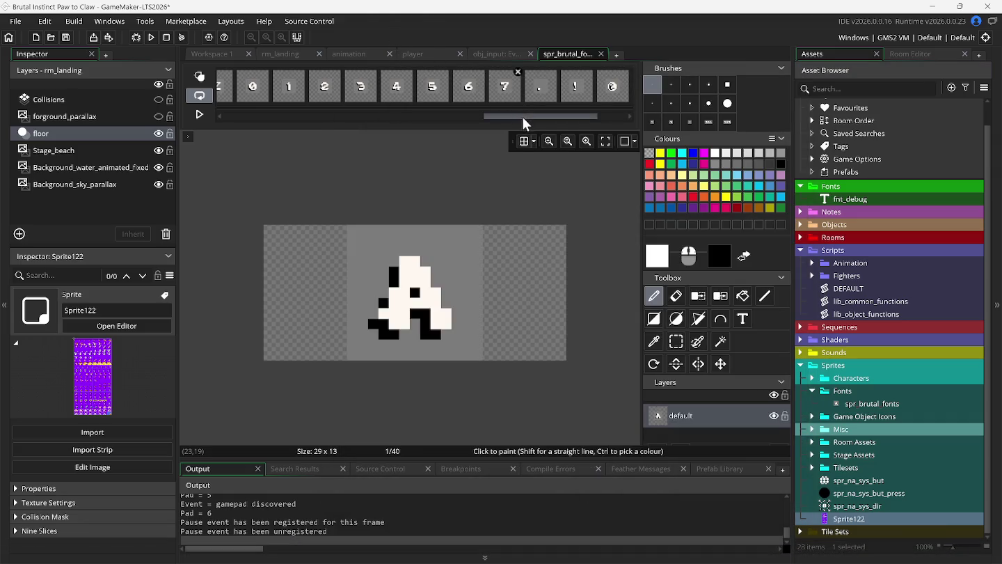
pyautogui.moveTo(524, 117); pyautogui.dragTo(583, 118)
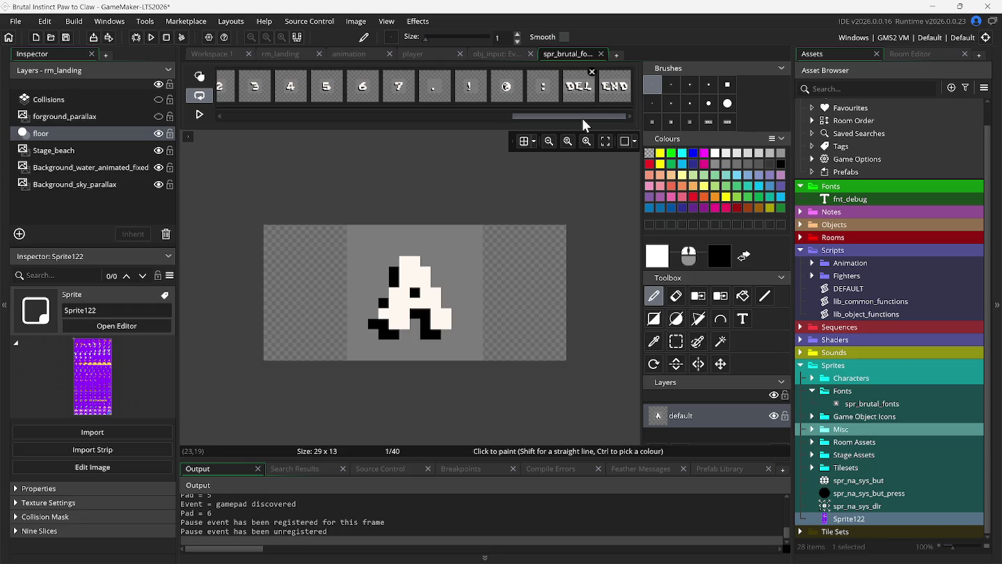
pyautogui.rightClick(845, 522)
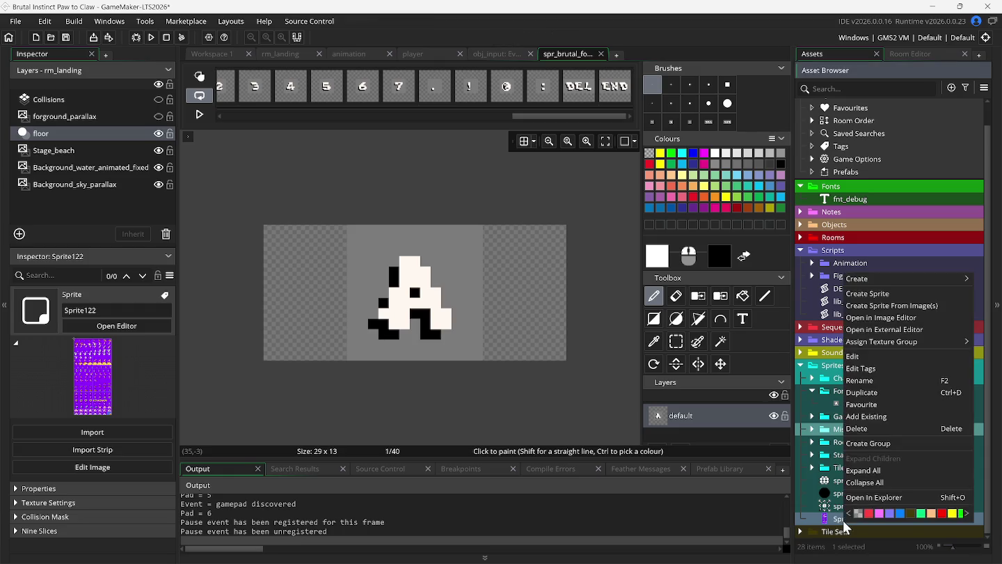
# - Start a new sprite from image files and browse the Backgrounds screenshots as thumbnails
pyautogui.click(874, 308)
pyautogui.scroll(-3, 373, 280)
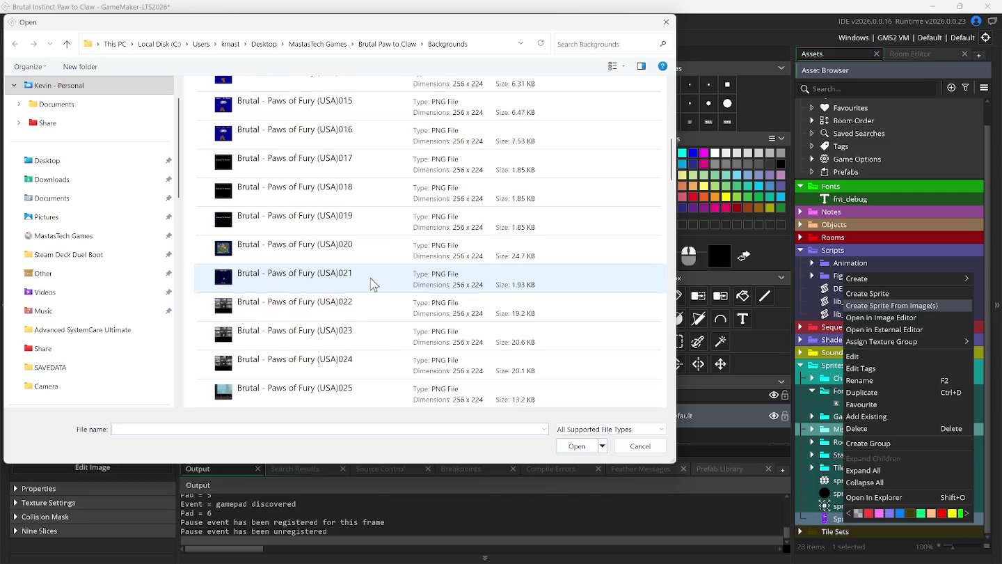
pyautogui.click(612, 67)
pyautogui.scroll(-10, 500, 263)
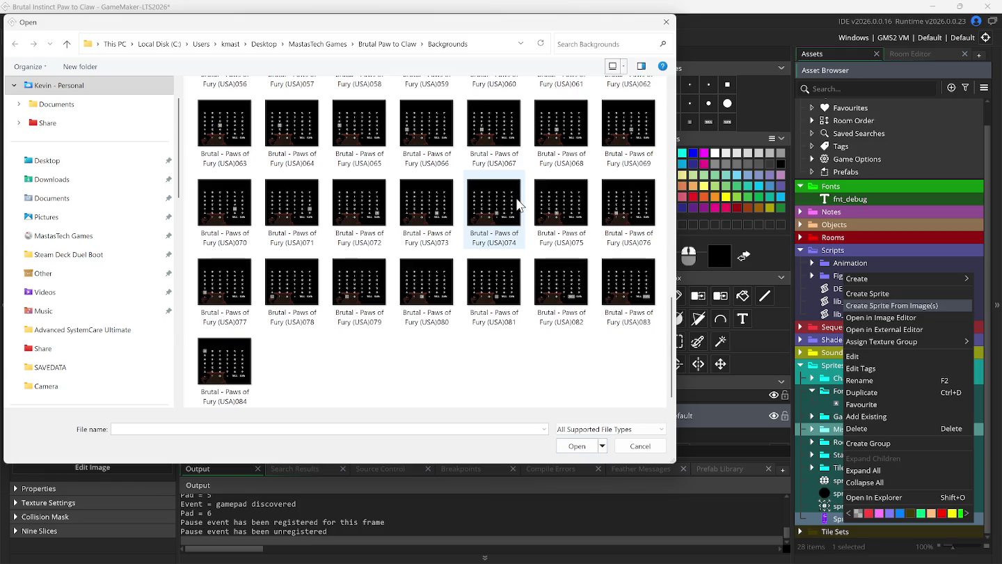
pyautogui.moveTo(498, 268)
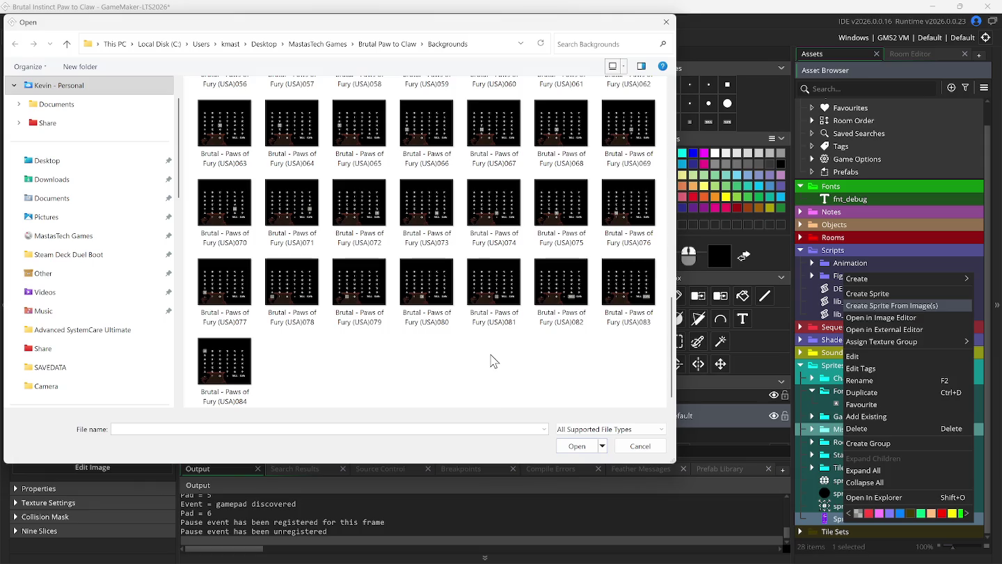
pyautogui.click(435, 229)
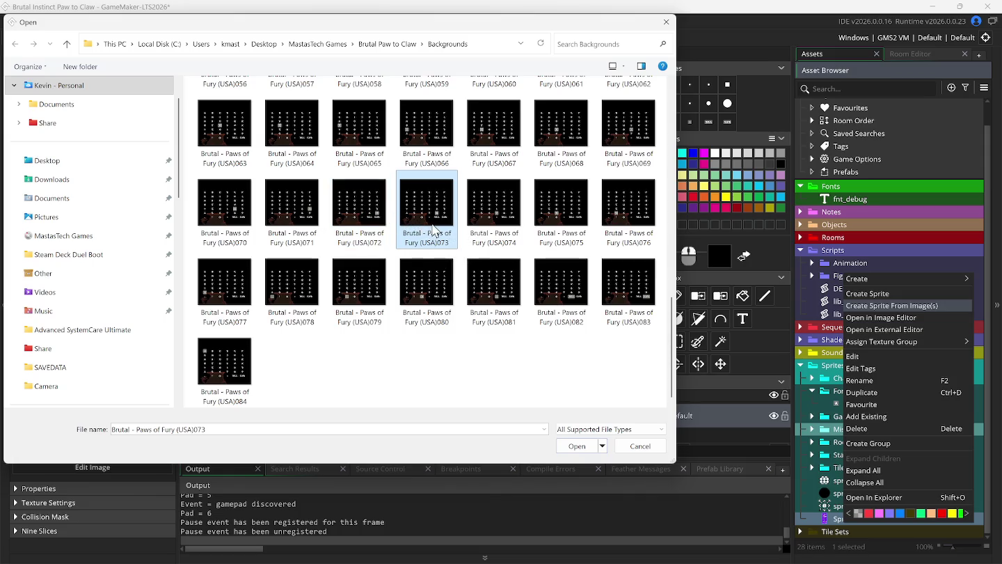
pyautogui.click(613, 68)
pyautogui.click(613, 67)
pyautogui.click(613, 66)
pyautogui.click(613, 66)
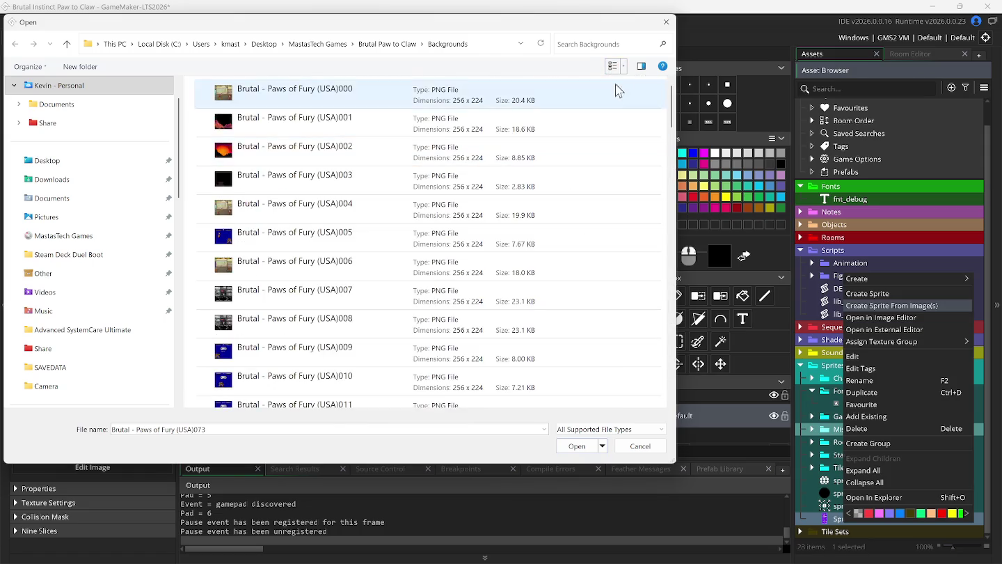
pyautogui.click(606, 66)
# - Select Brutal screenshots 043 through 084 as the sprite's images
pyautogui.scroll(-10, 500, 223)
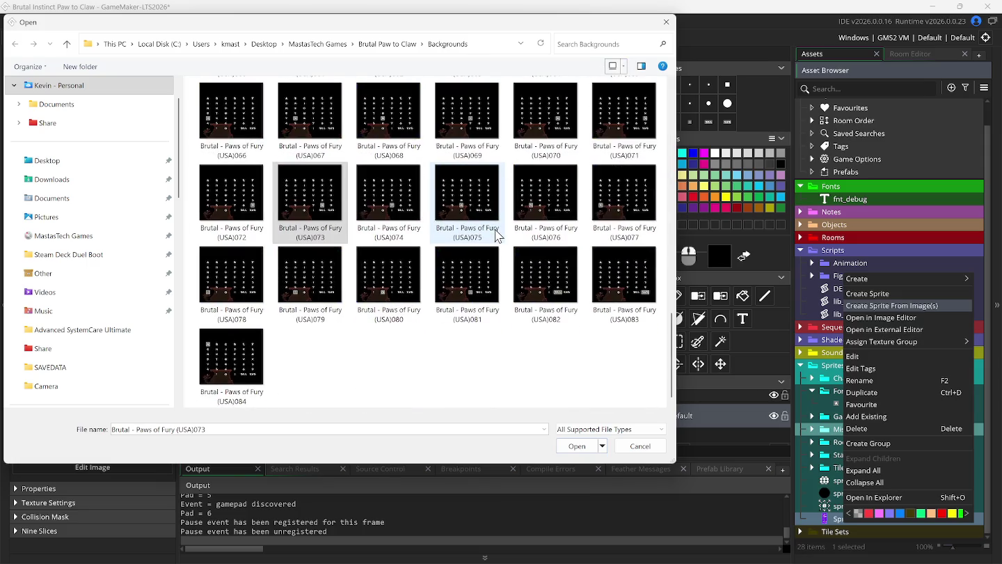
pyautogui.scroll(2, 498, 234)
pyautogui.scroll(-1, 497, 235)
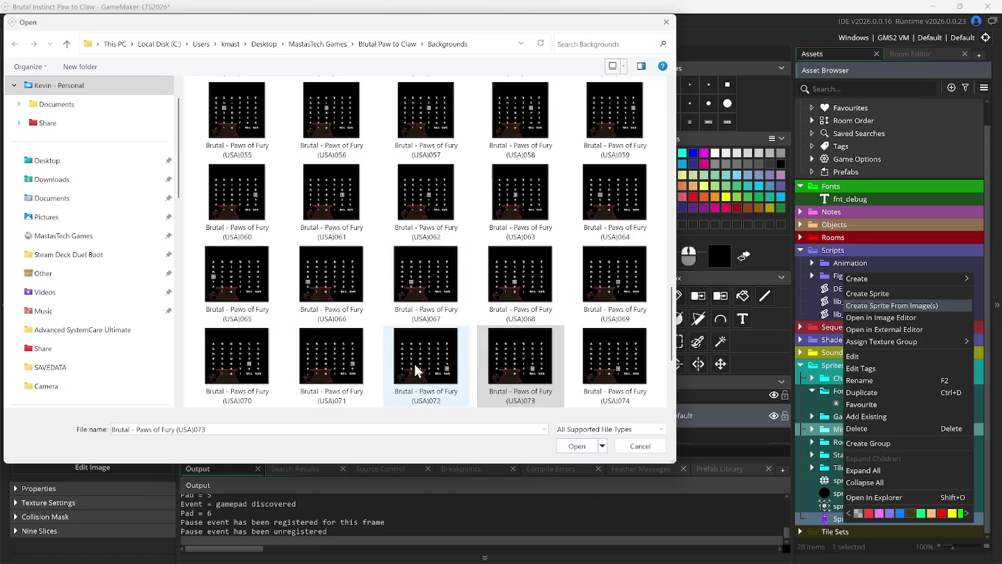
pyautogui.scroll(-2, 418, 376)
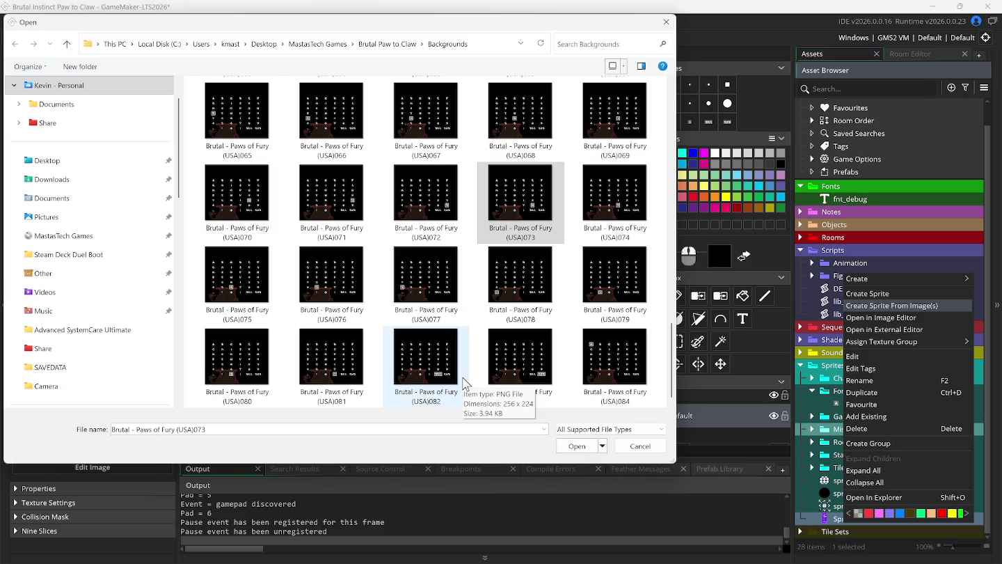
pyautogui.scroll(7, 464, 359)
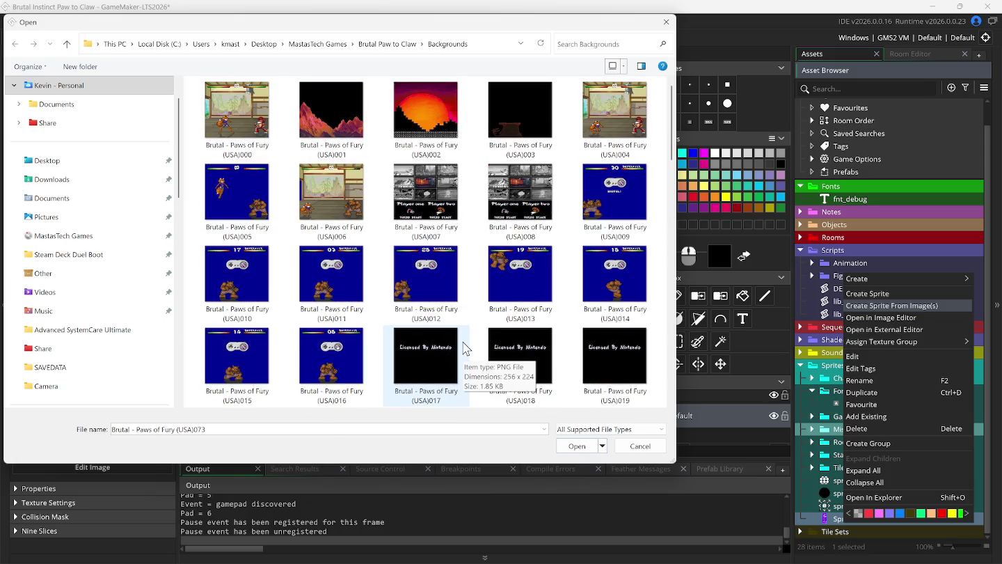
pyautogui.click(503, 282)
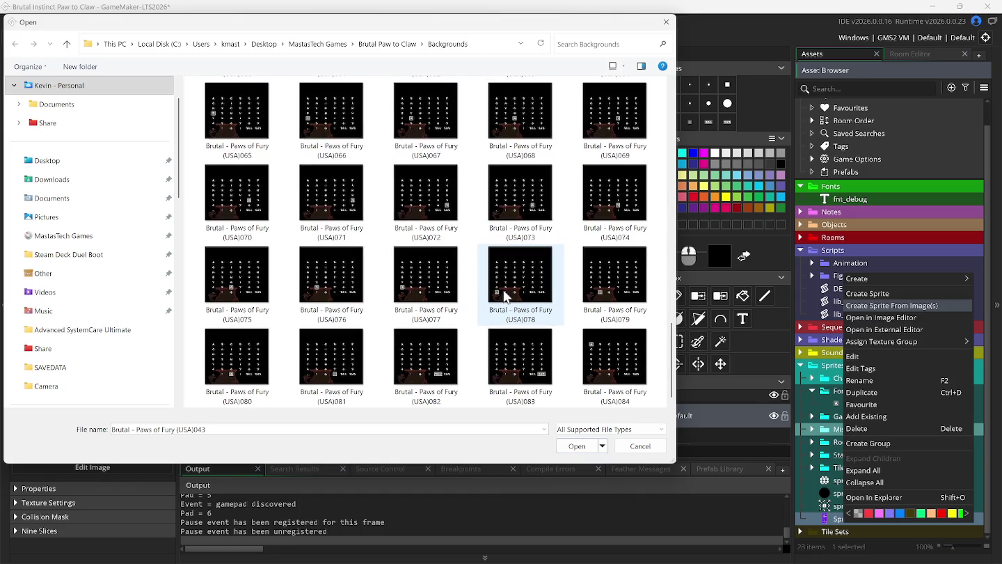
pyautogui.scroll(-4, 522, 299)
pyautogui.keyDown('shift'); pyautogui.click(603, 373); pyautogui.keyUp('shift')
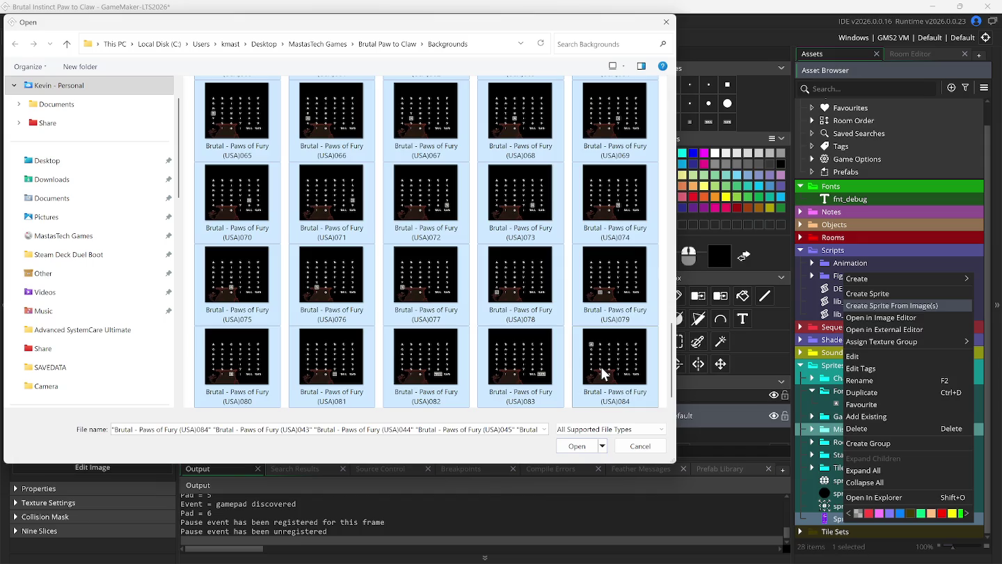
pyautogui.scroll(8, 603, 373)
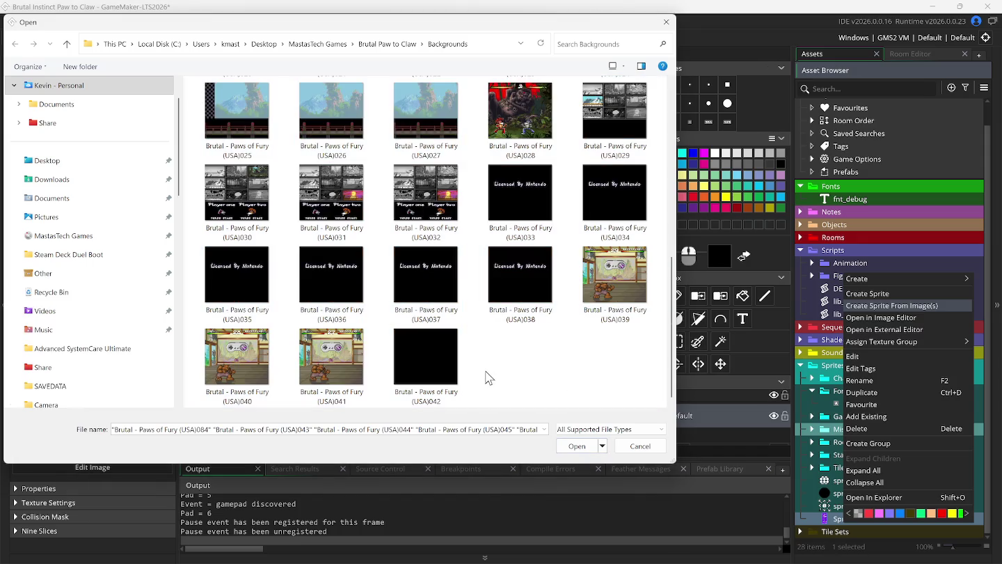
# - Bring Snes9x forward, re-detect gamepads, and move the game window slightly left
pyautogui.moveTo(656, 561)
pyautogui.moveTo(691, 553)
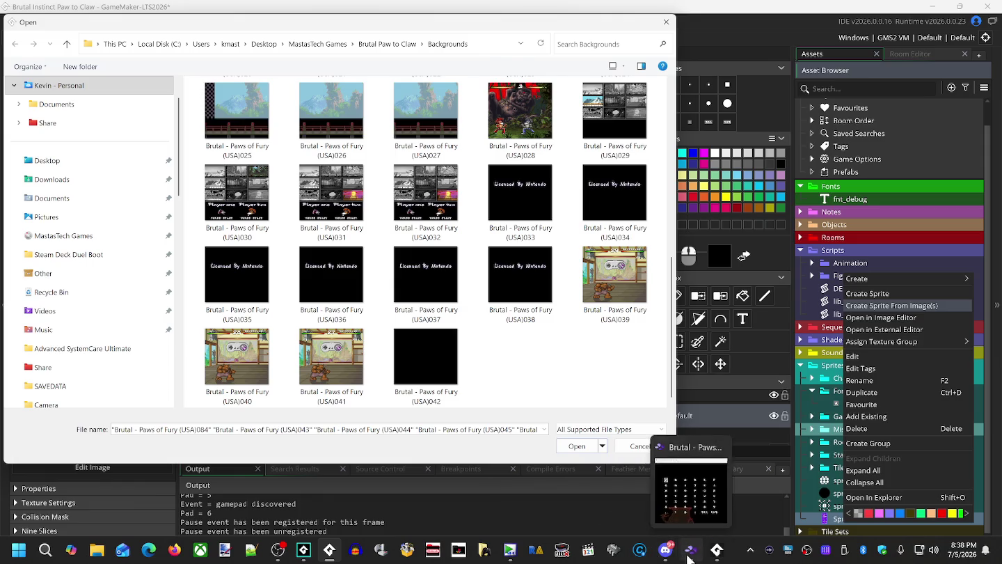
pyautogui.click(664, 535)
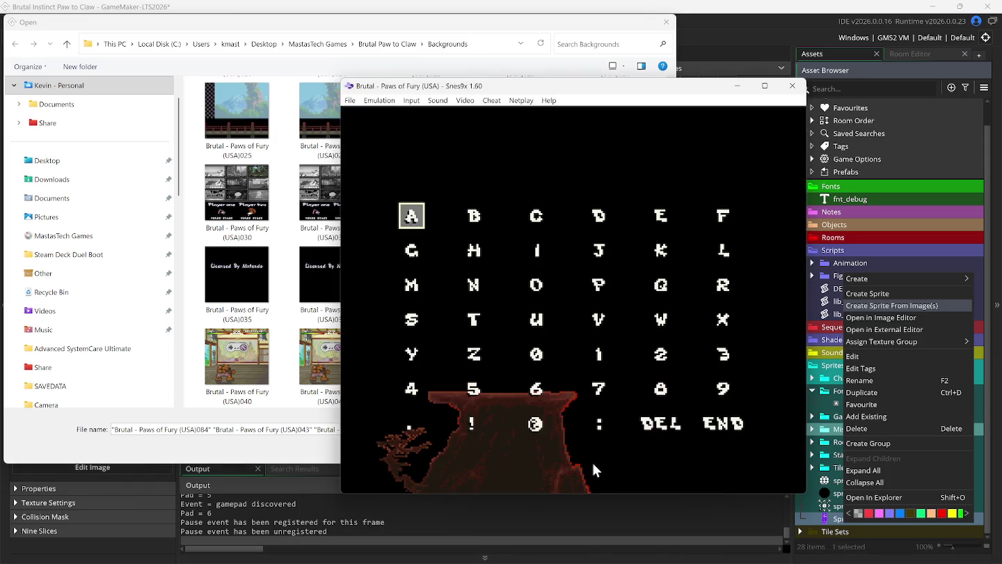
pyautogui.click(410, 101)
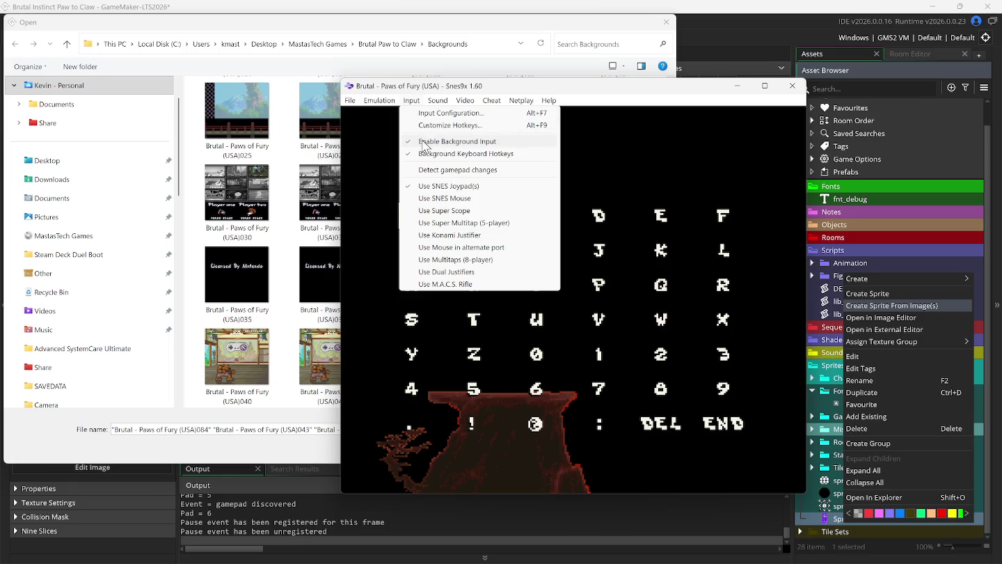
pyautogui.click(441, 169)
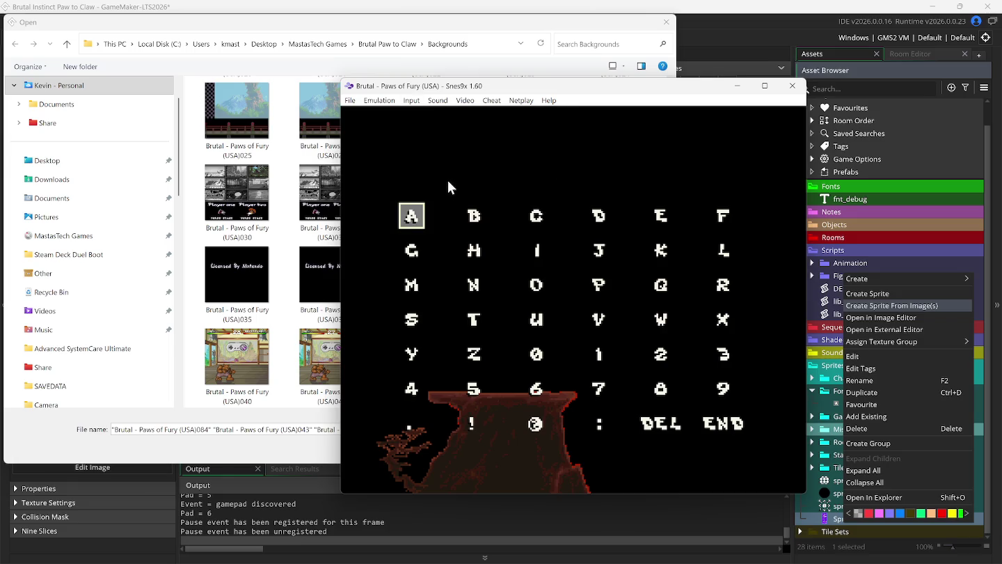
pyautogui.moveTo(497, 86); pyautogui.dragTo(436, 83)
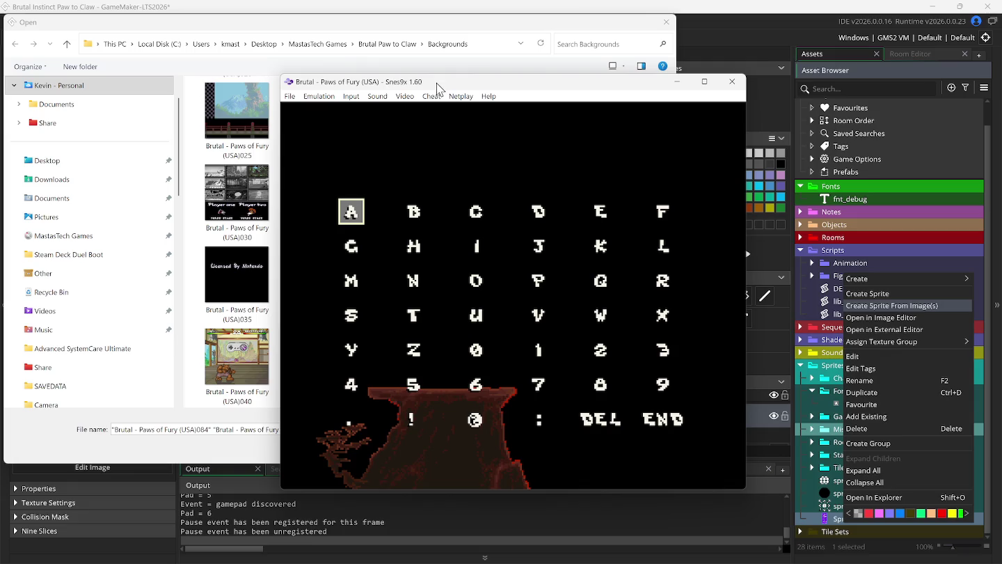
# - Toggle Pause When Inactive and reset Brutal: Paws of Fury to a black screen
pyautogui.click(319, 98)
pyautogui.click(323, 122)
pyautogui.click(319, 96)
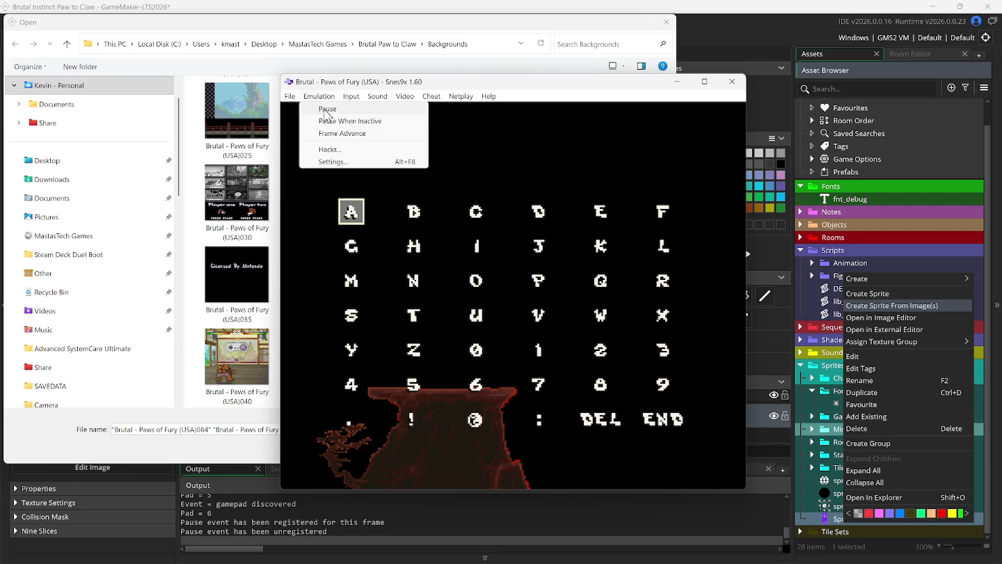
pyautogui.moveTo(290, 97)
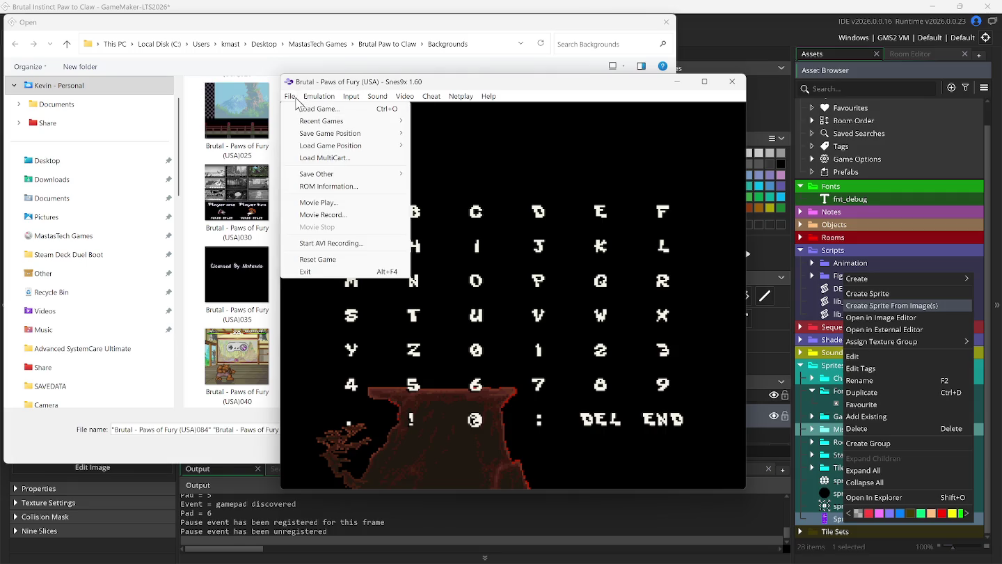
pyautogui.click(330, 259)
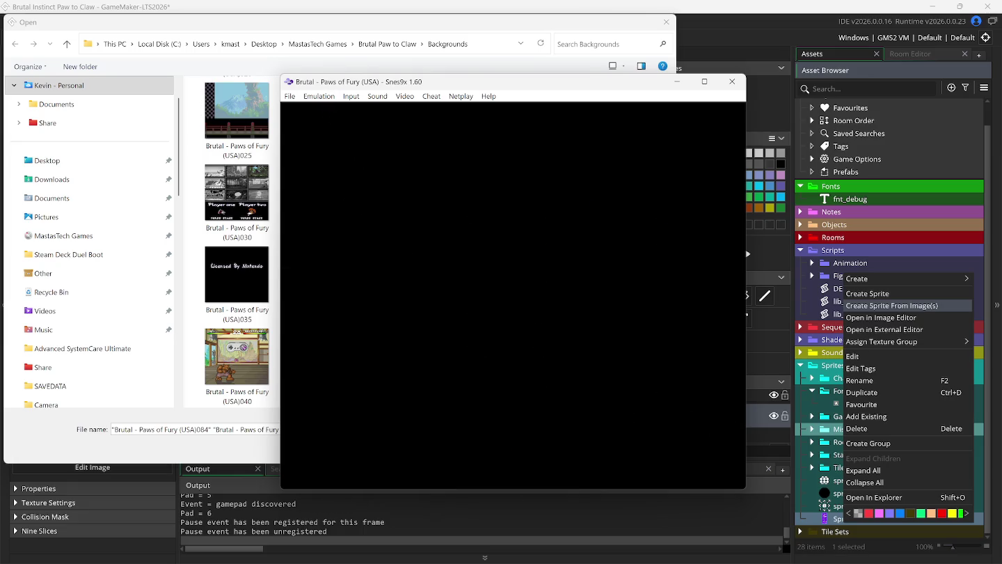
pyautogui.click(320, 97)
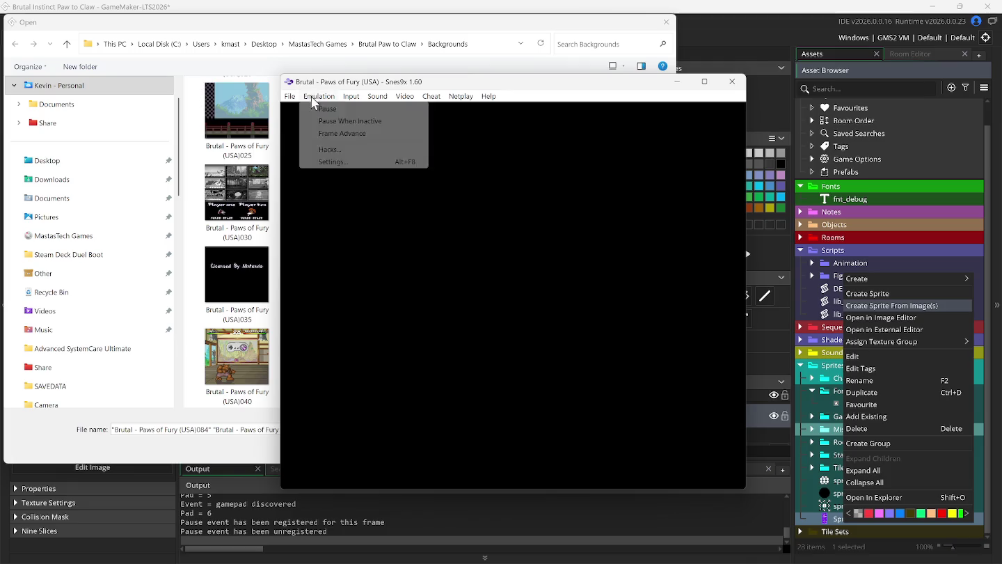